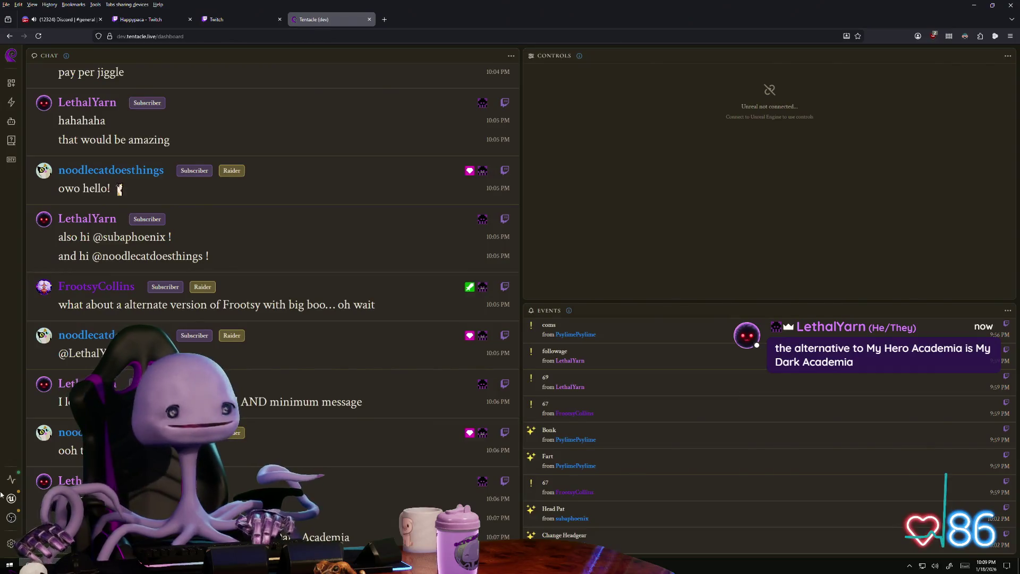
- Switch the dashboard theme to Cyberpunk in Appearance settings and close Settings
{"action": "key", "text": "ctrl+comma"}
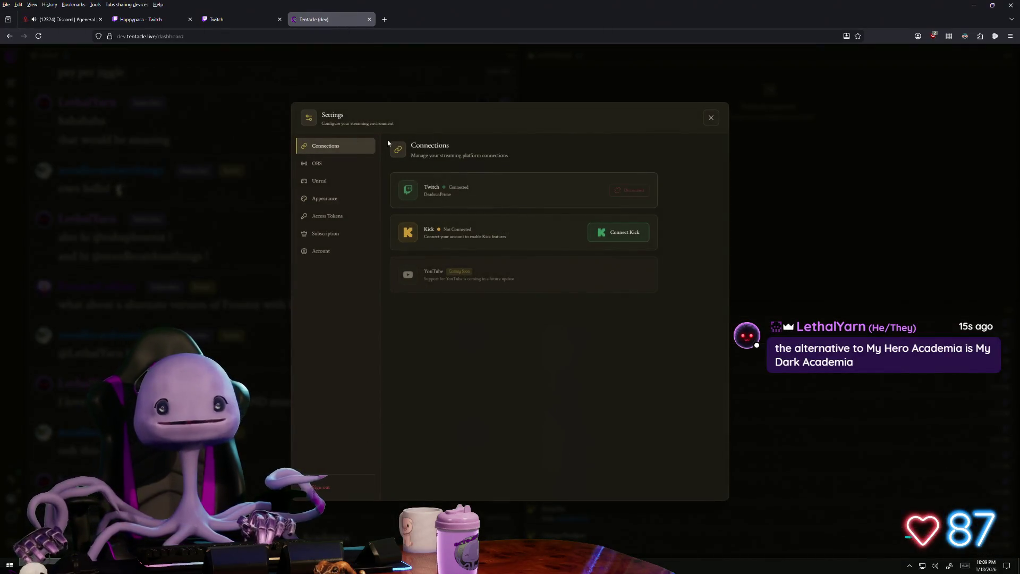
{"action": "left_click", "coordinate": [359, 199]}
{"action": "left_click", "coordinate": [473, 208]}
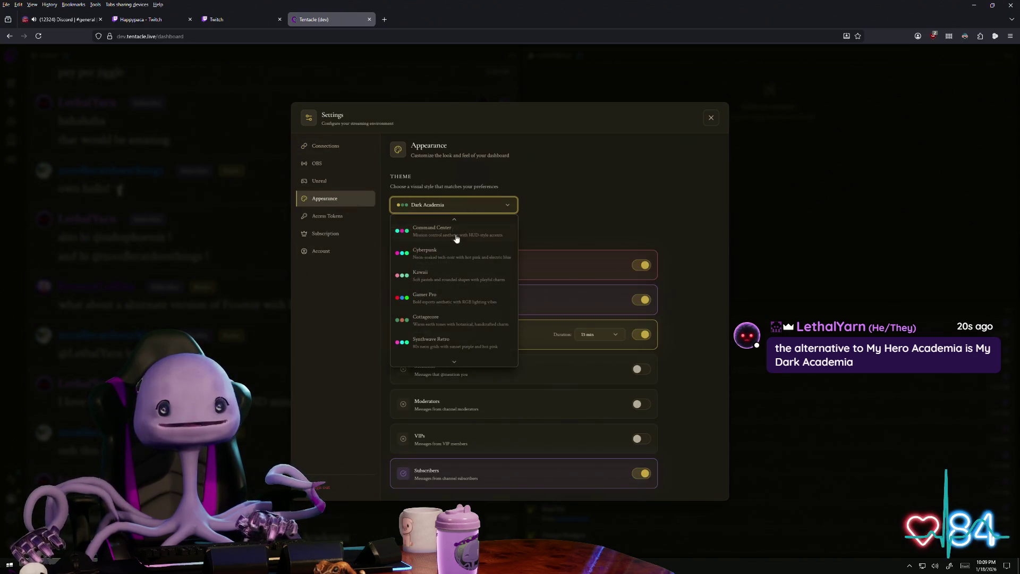
{"action": "left_click", "coordinate": [448, 272]}
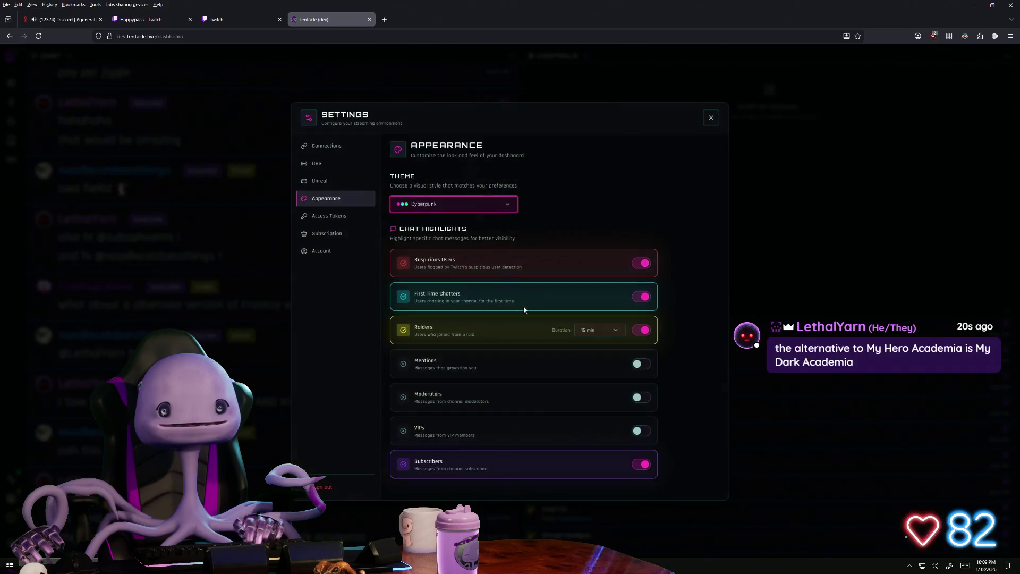
{"action": "left_click", "coordinate": [712, 117]}
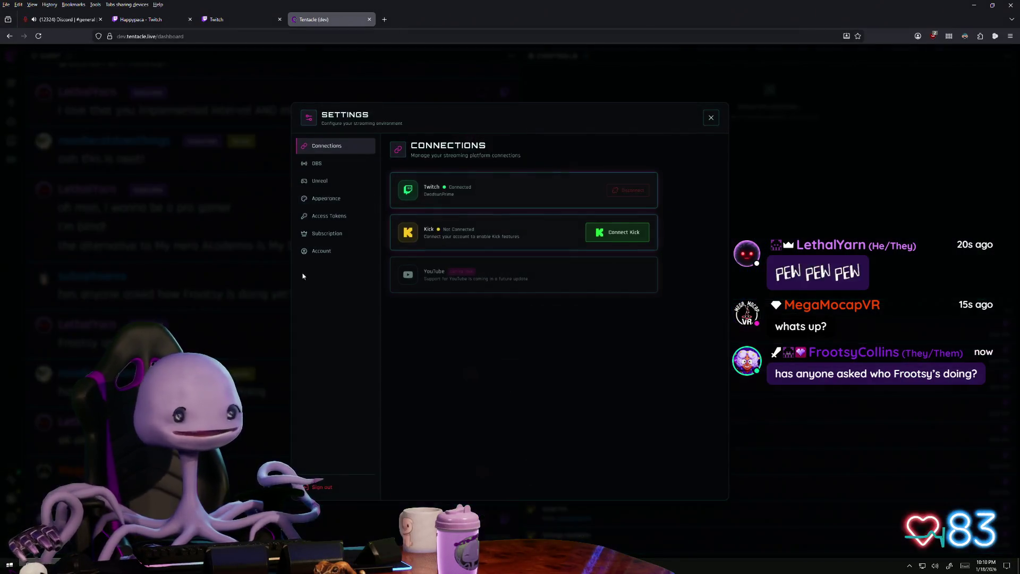
{"action": "left_click", "coordinate": [12, 518]}
- Switch the dashboard theme to Command Center in Appearance settings and close Settings
{"action": "left_click", "coordinate": [328, 198]}
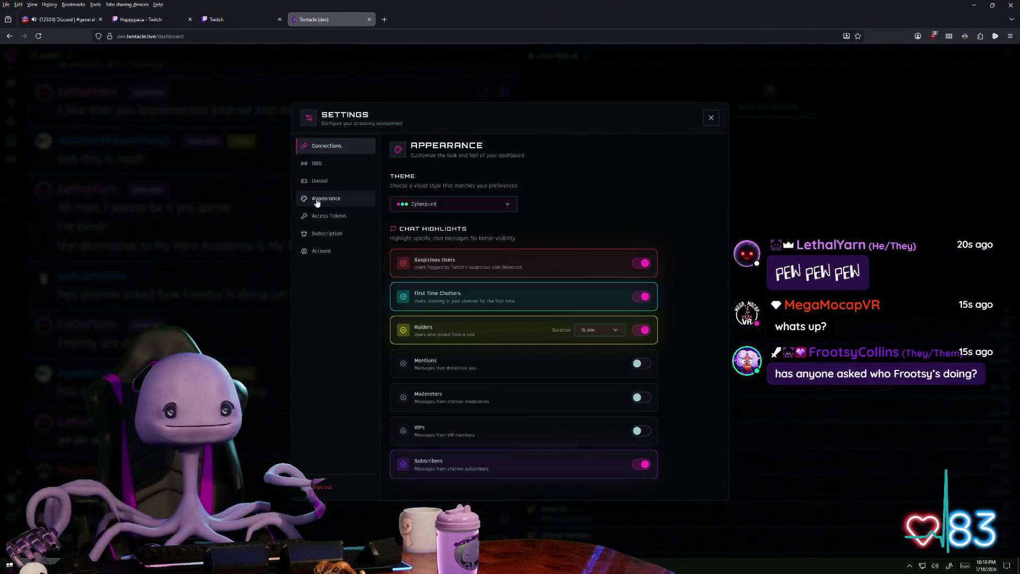
{"action": "left_click", "coordinate": [488, 206]}
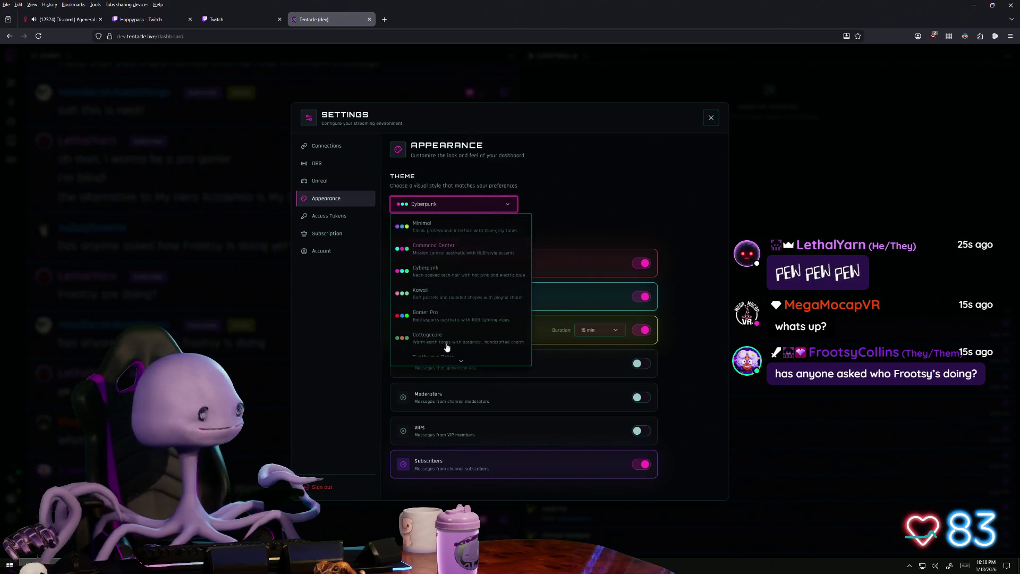
{"action": "left_click", "coordinate": [455, 204]}
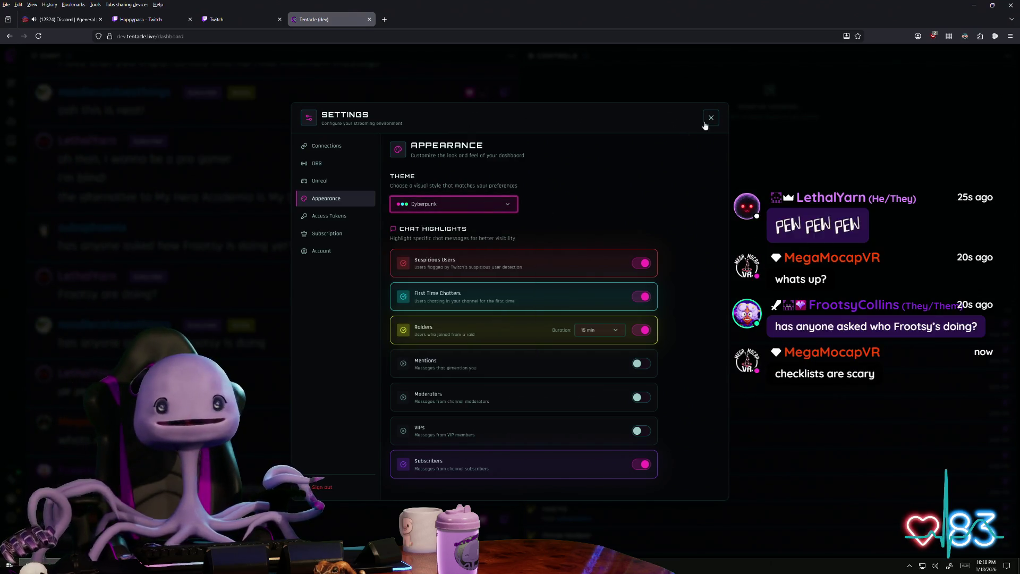
{"action": "left_click", "coordinate": [454, 204]}
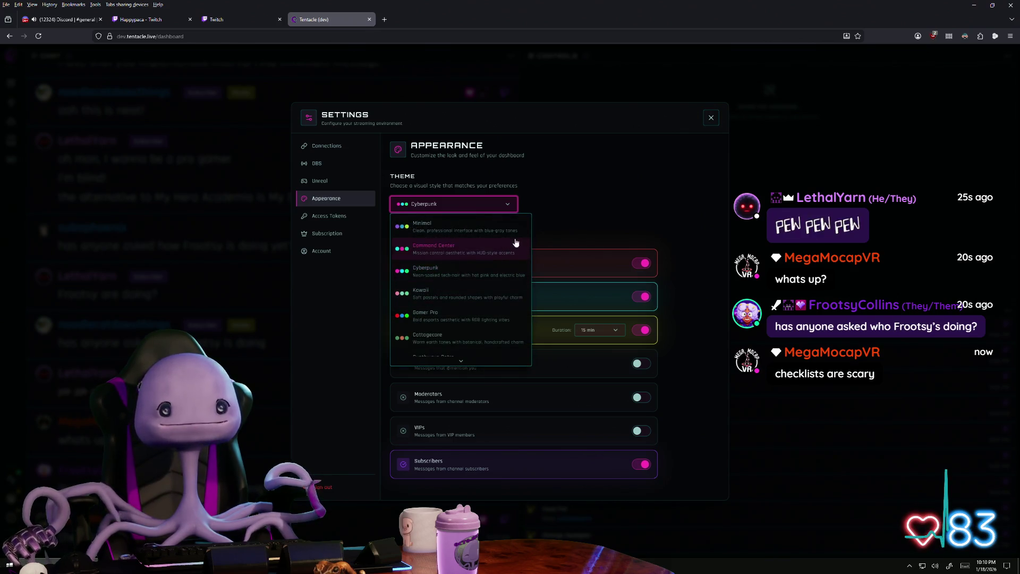
{"action": "left_click", "coordinate": [470, 250]}
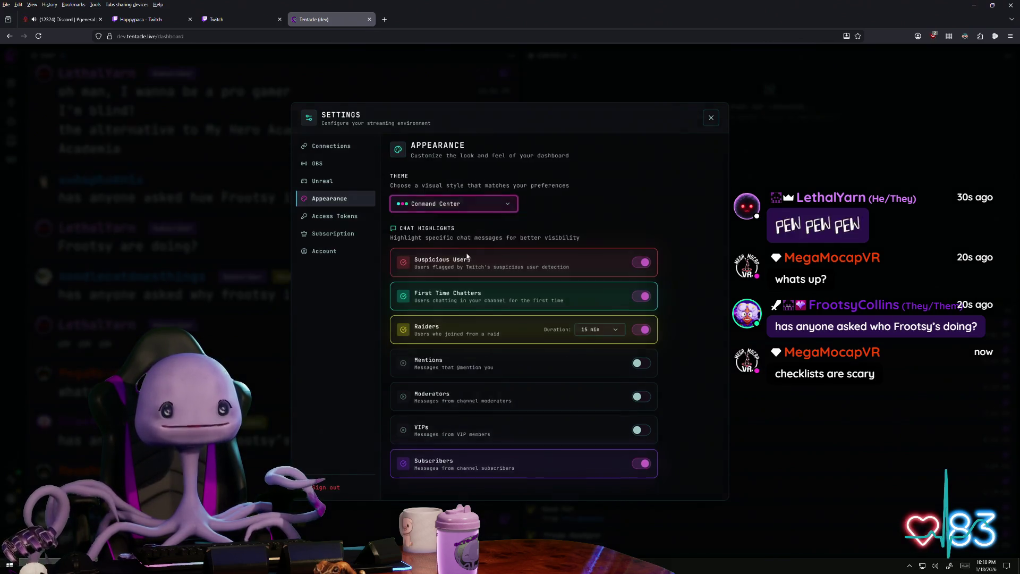
{"action": "left_click", "coordinate": [478, 204]}
{"action": "left_click", "coordinate": [590, 189]}
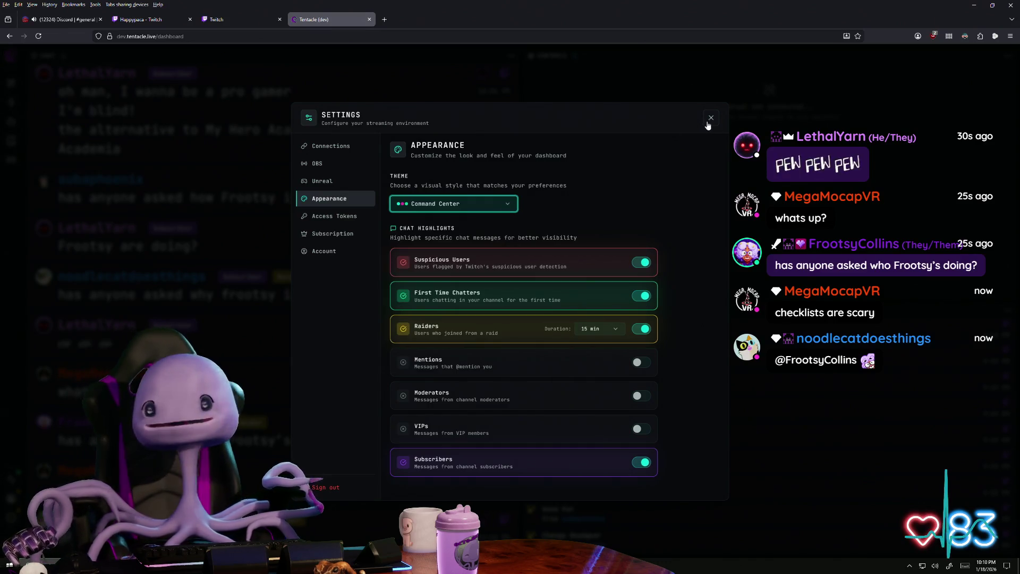
{"action": "left_click", "coordinate": [711, 118]}
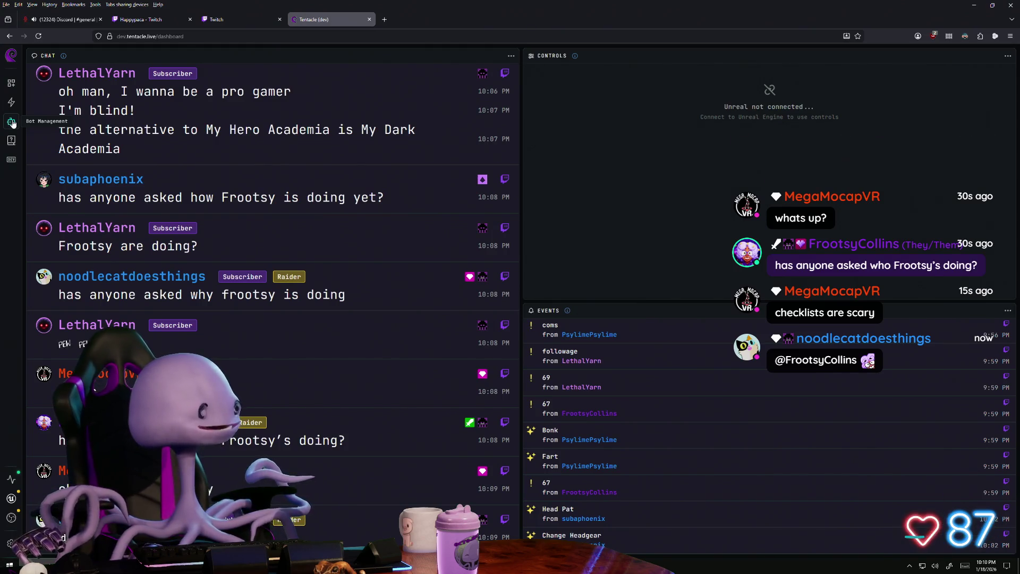
- Review the bot's scheduled messages and its identity/rate-limiting settings, then return to Scheduled
{"action": "left_click", "coordinate": [11, 122]}
{"action": "scroll", "coordinate": [463, 330], "scroll_direction": "down", "scroll_amount": 2}
{"action": "scroll", "coordinate": [462, 330], "scroll_direction": "down", "scroll_amount": 3}
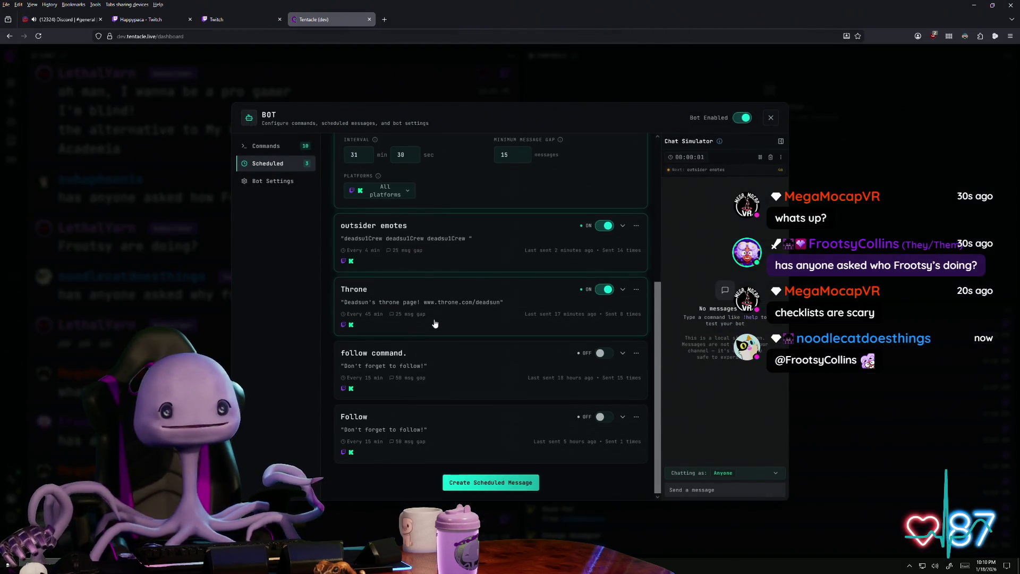
{"action": "scroll", "coordinate": [462, 329], "scroll_direction": "up", "scroll_amount": 5}
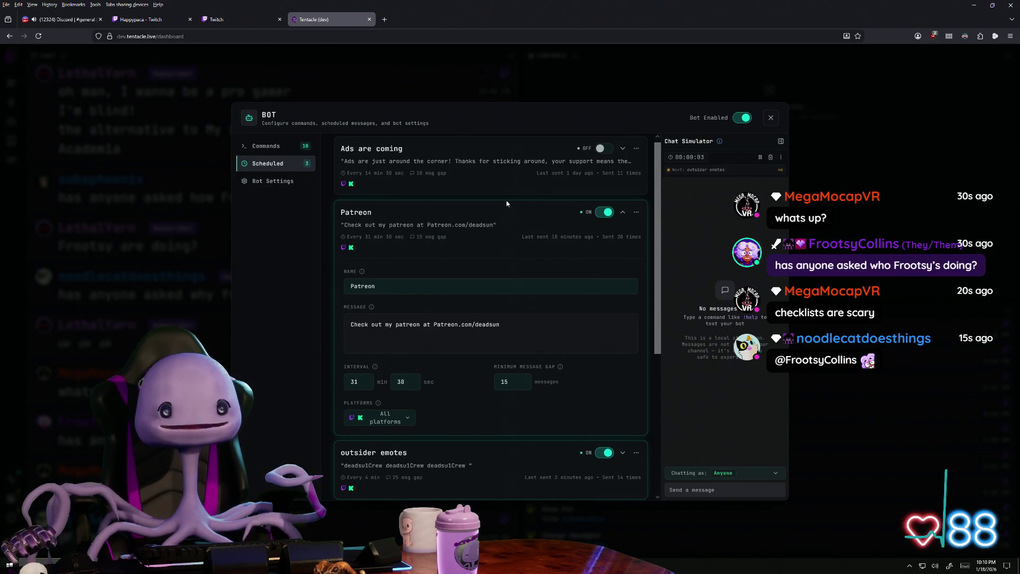
{"action": "left_click", "coordinate": [502, 218]}
{"action": "scroll", "coordinate": [455, 228], "scroll_direction": "down", "scroll_amount": 2}
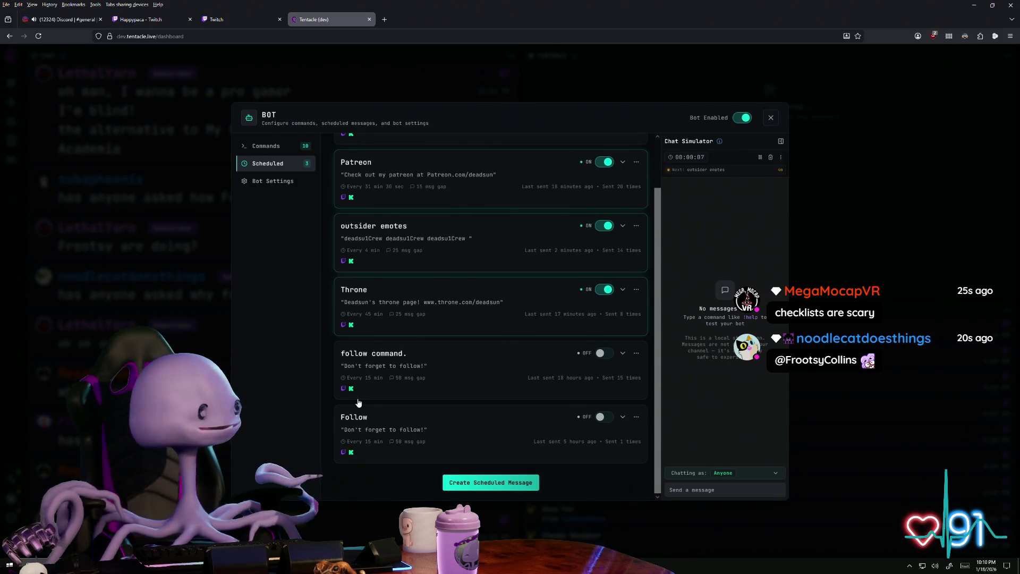
{"action": "scroll", "coordinate": [312, 274], "scroll_direction": "up", "scroll_amount": 3}
{"action": "left_click", "coordinate": [280, 189]}
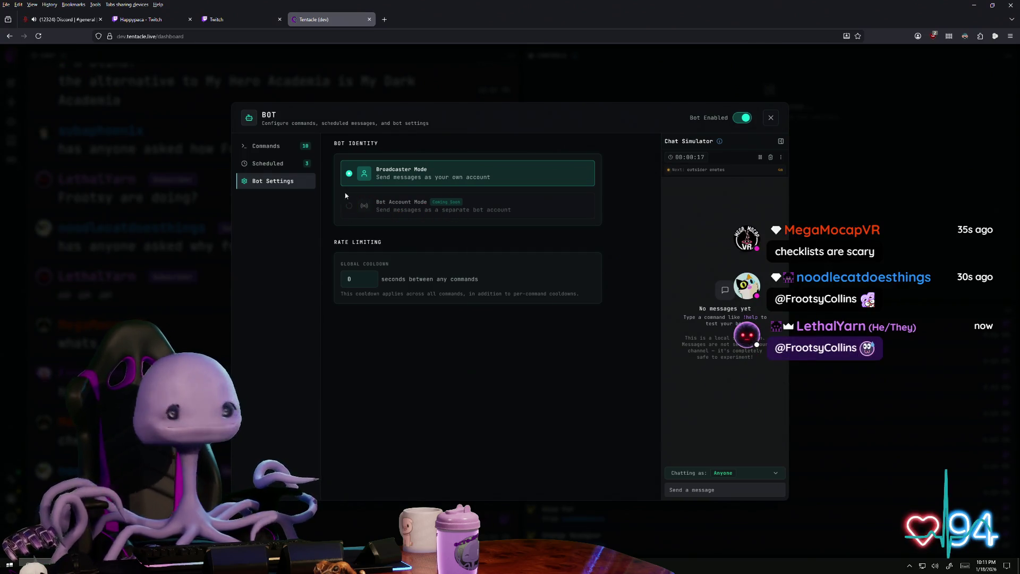
{"action": "left_click", "coordinate": [269, 163]}
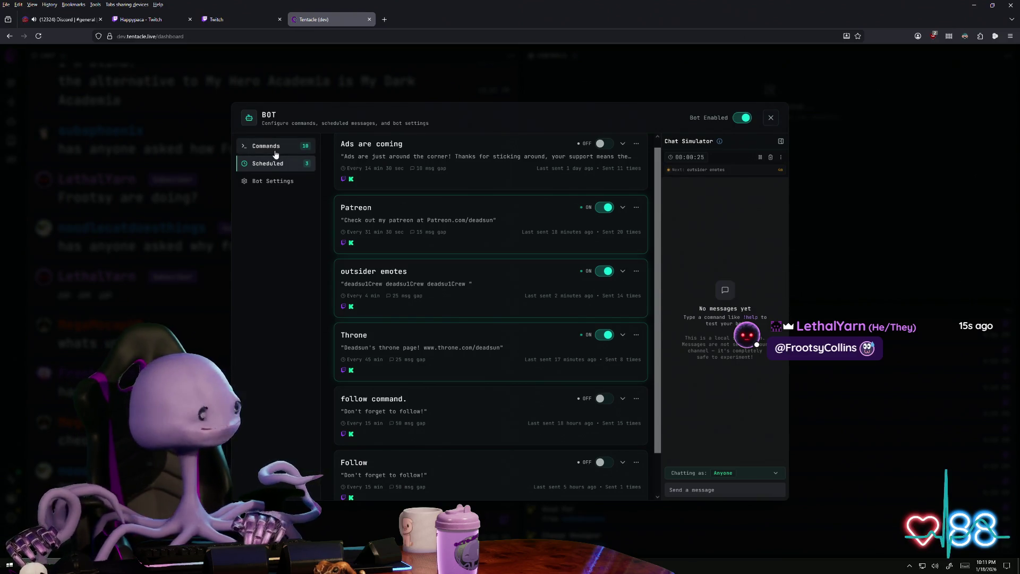
- Show the bot's command list and raise the chat simulator's speed and chatter count
{"action": "left_click", "coordinate": [274, 152]}
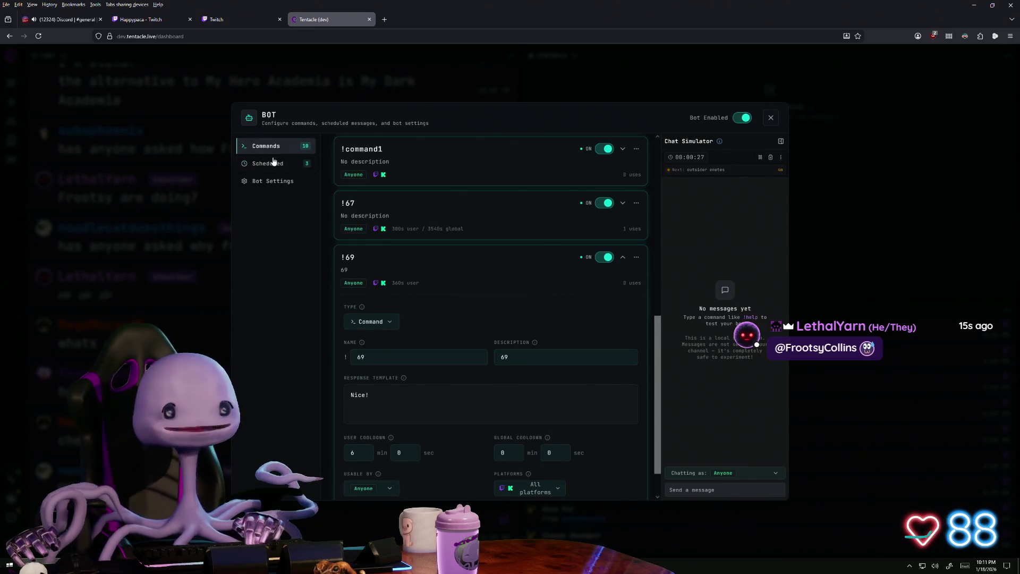
{"action": "left_click", "coordinate": [407, 254]}
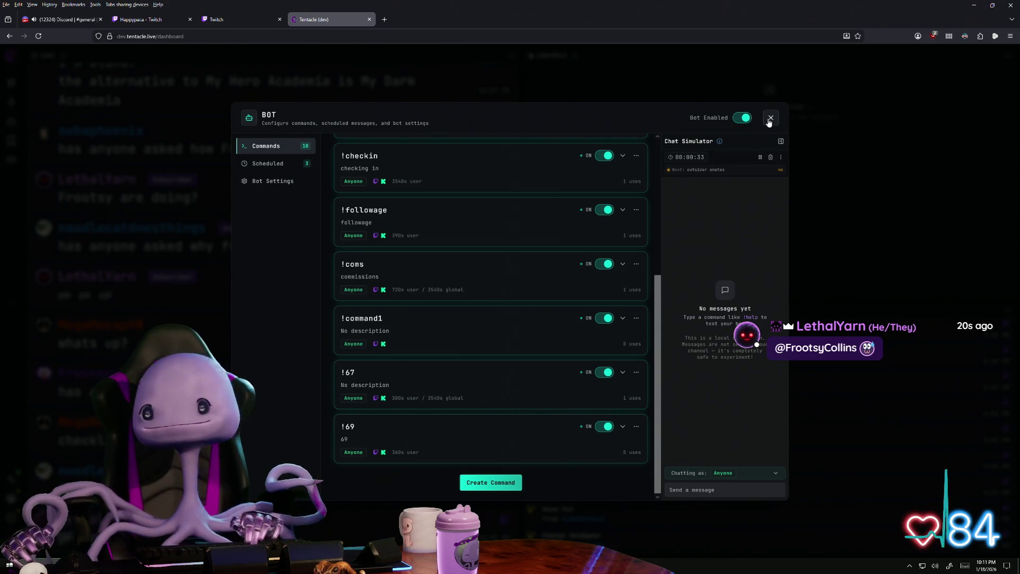
{"action": "left_click", "coordinate": [782, 158]}
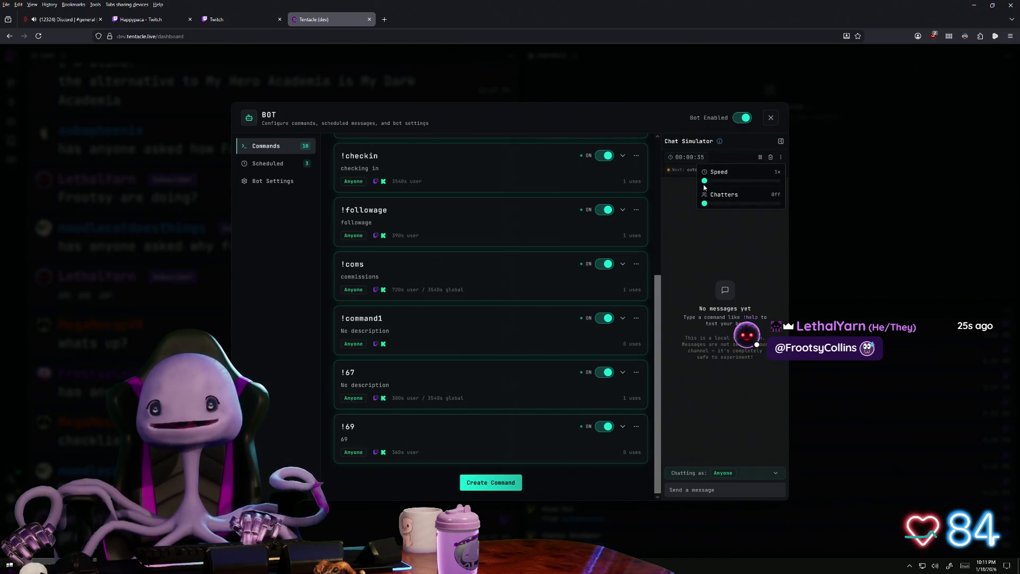
{"action": "mouse_move", "coordinate": [705, 181]}
{"action": "left_mouse_down"}
{"action": "mouse_move", "coordinate": [733, 181]}
{"action": "mouse_move", "coordinate": [728, 205]}
{"action": "left_mouse_up"}
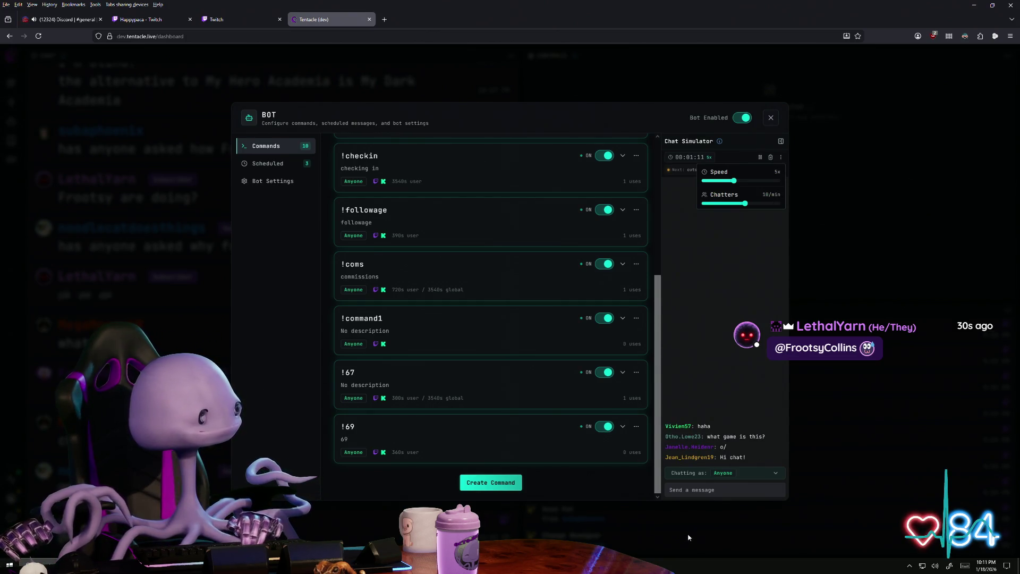
- Send a !69 test message in the simulator so the bot replies Nice!
{"action": "left_click", "coordinate": [716, 491]}
{"action": "type", "text": "!6"}
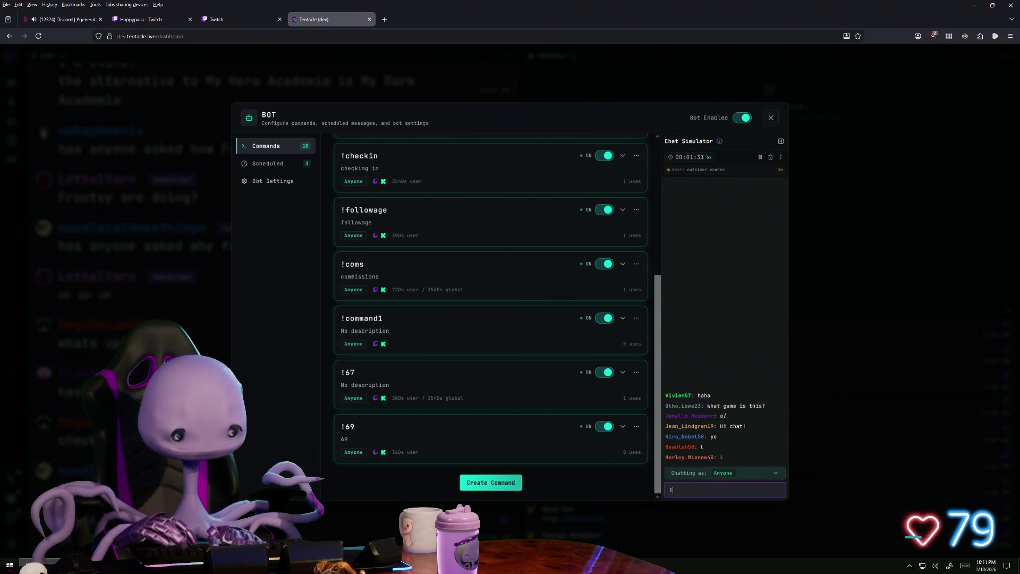
{"action": "type", "text": "9"}
{"action": "key", "text": "Return"}
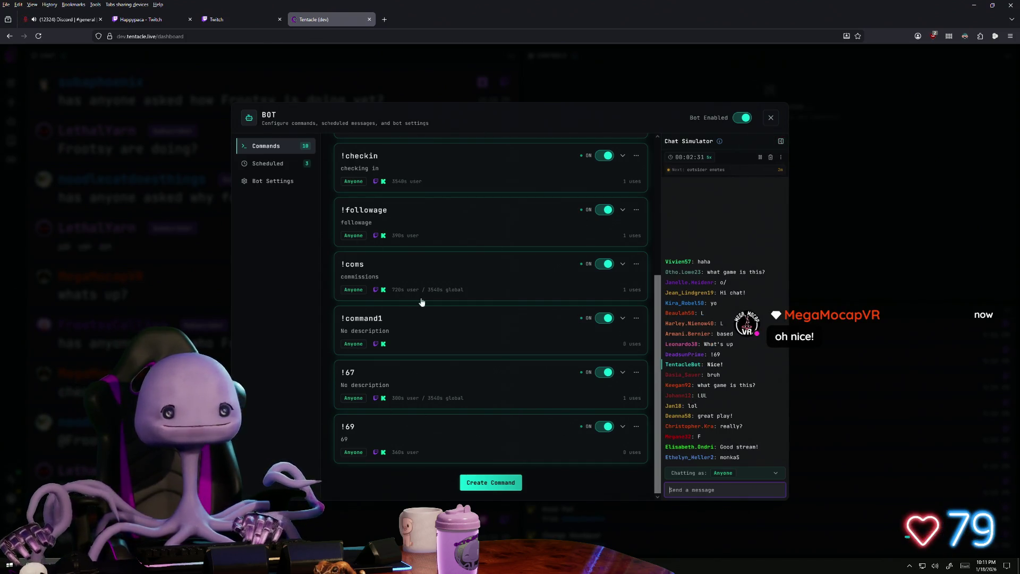
{"action": "scroll", "coordinate": [458, 273], "scroll_direction": "up", "scroll_amount": 1}
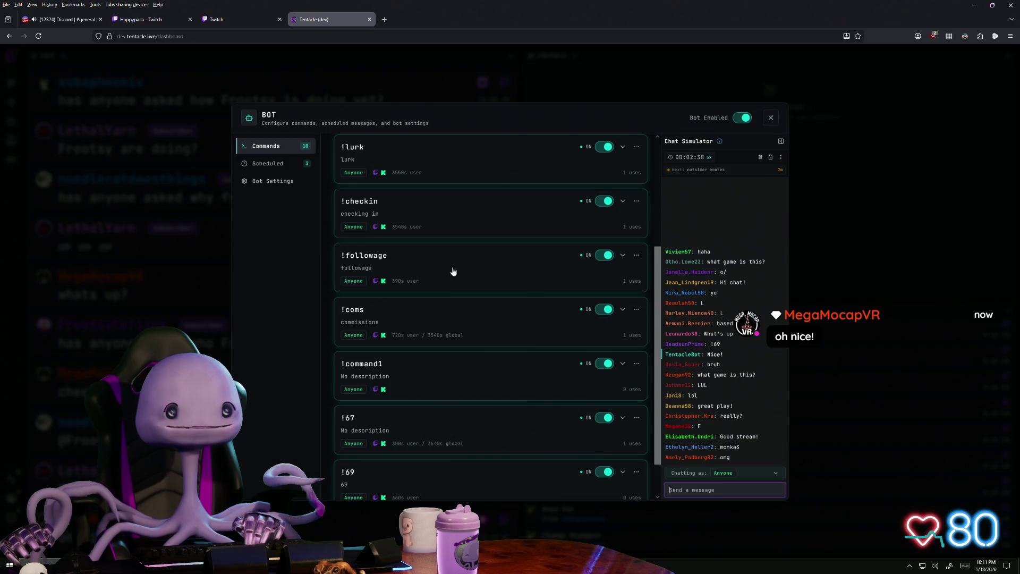
- Glance at the !lurk command details and close the bot configuration panel
{"action": "left_click", "coordinate": [470, 174]}
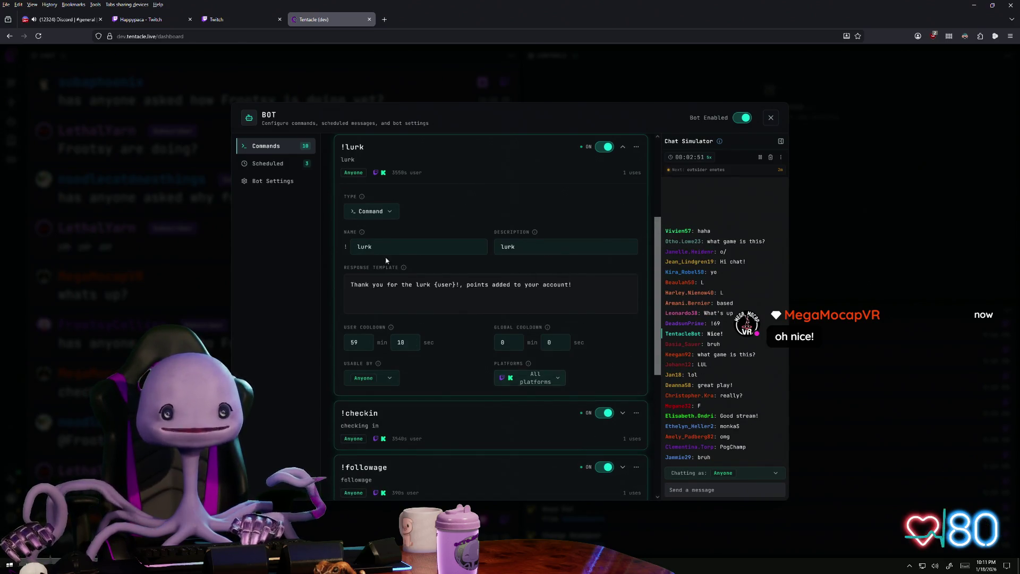
{"action": "left_click", "coordinate": [438, 145]}
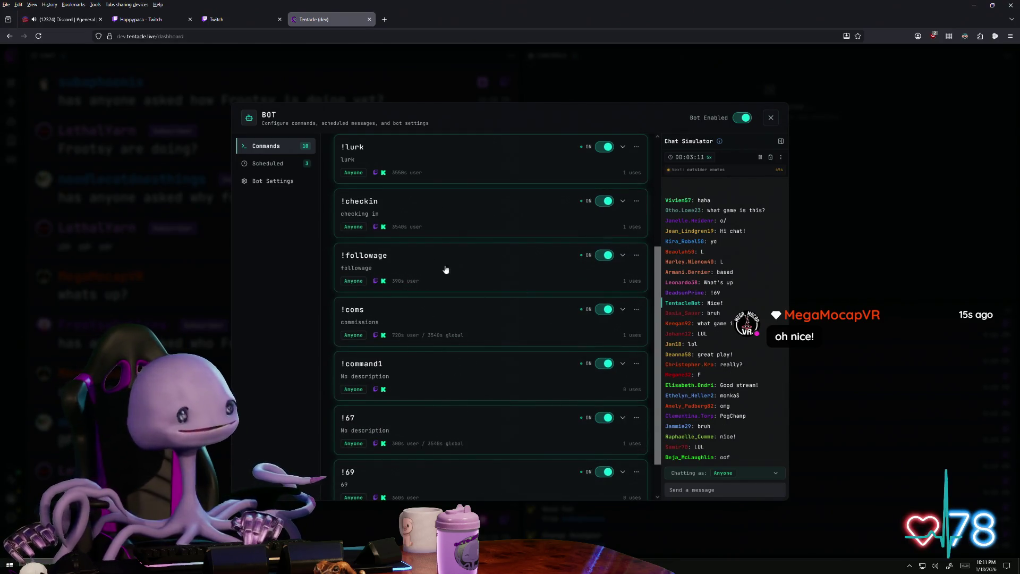
{"action": "scroll", "coordinate": [351, 223], "scroll_direction": "up", "scroll_amount": 1}
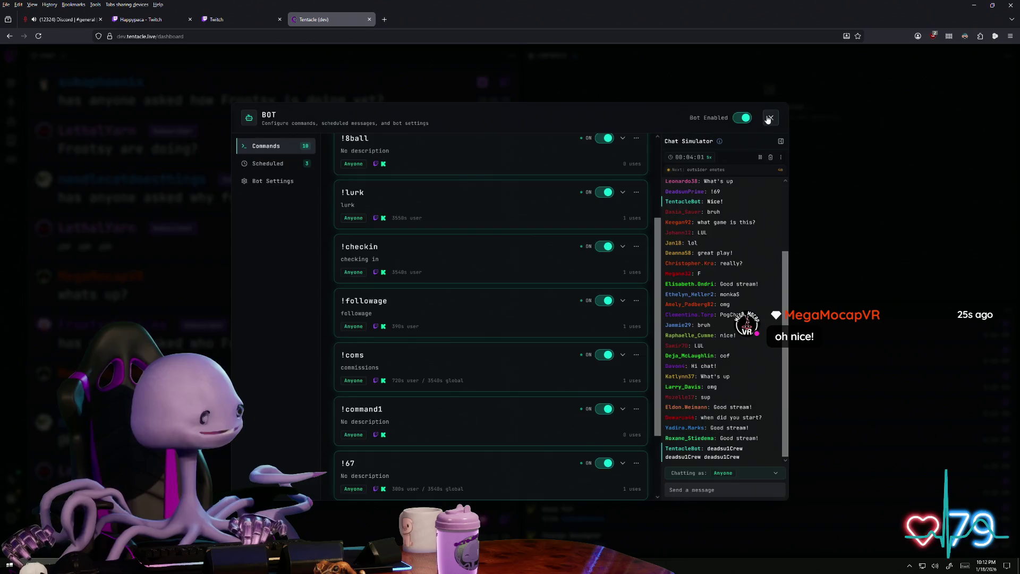
{"action": "left_click", "coordinate": [770, 119]}
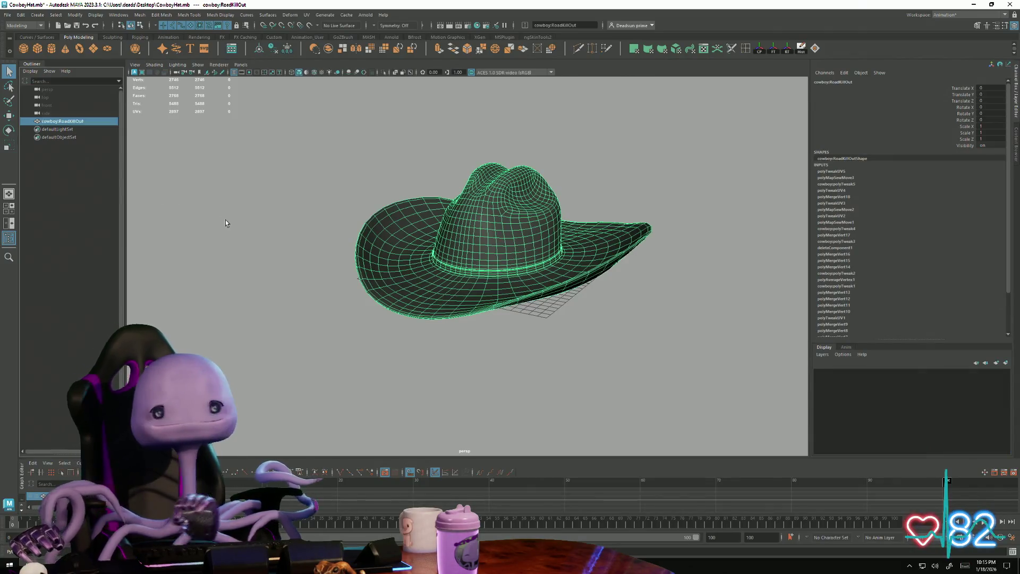
- Rename the hat object cowboyRoadKillOut to cowboy1 in the Outliner and reselect it
{"action": "left_click", "coordinate": [226, 219]}
{"action": "left_click", "coordinate": [61, 122]}
{"action": "double_click", "coordinate": [62, 122]}
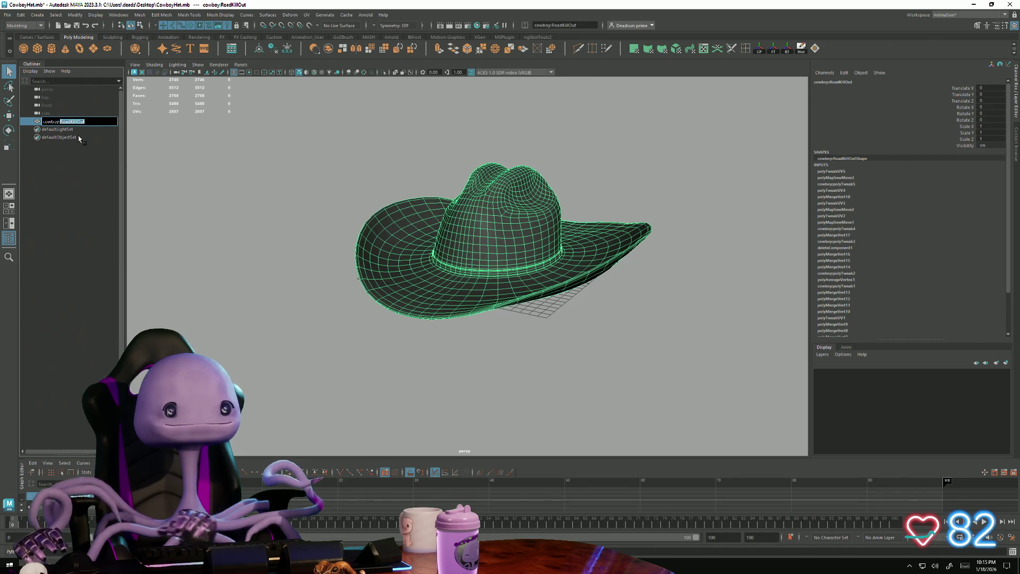
{"action": "type", "text": "cowboy"}
{"action": "type", "text": "1"}
{"action": "key", "text": "Return"}
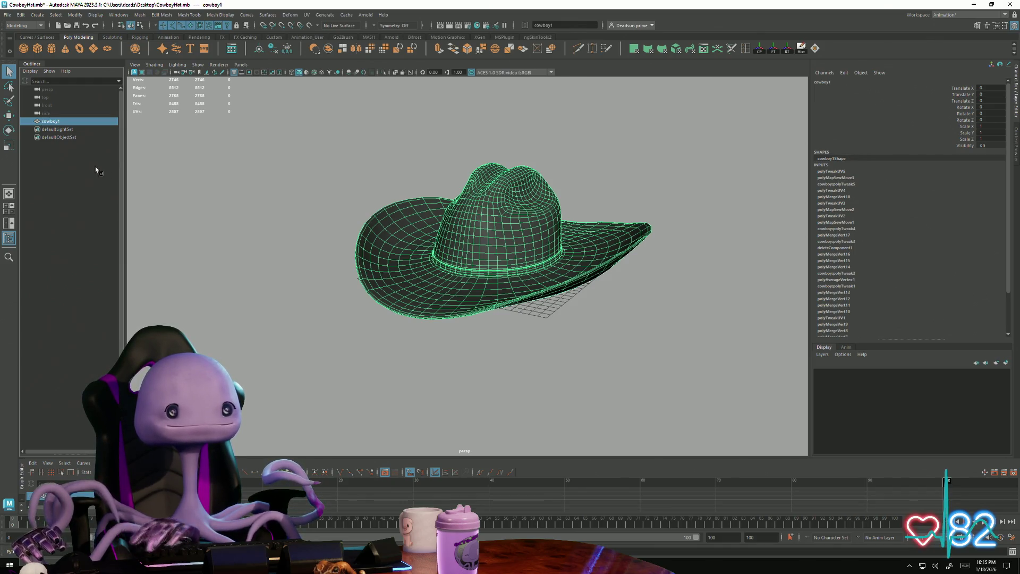
{"action": "left_click", "coordinate": [362, 321]}
{"action": "left_click_drag", "start_coordinate": [362, 321], "coordinate": [364, 340], "text": "alt"}
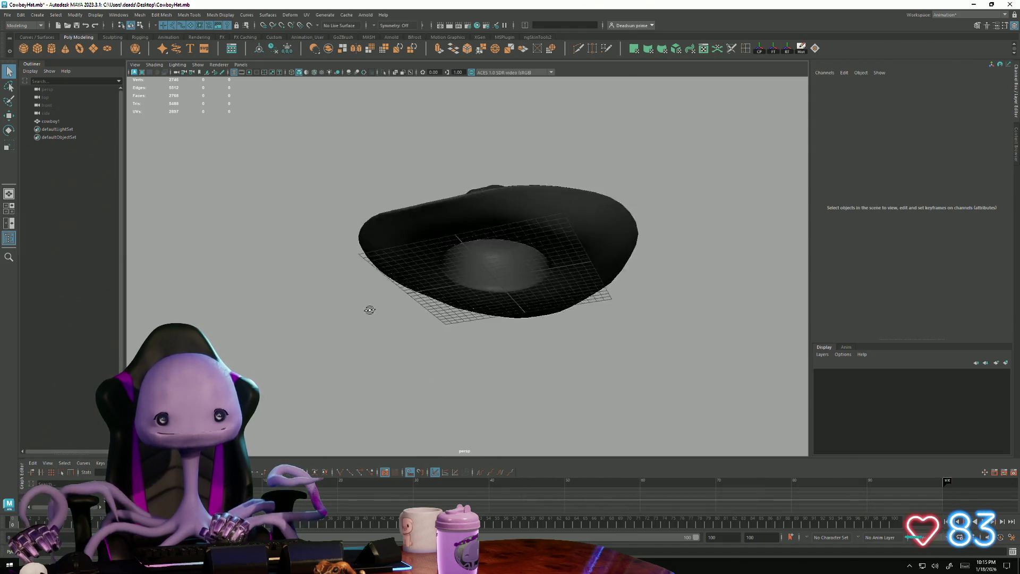
{"action": "left_click", "coordinate": [399, 273]}
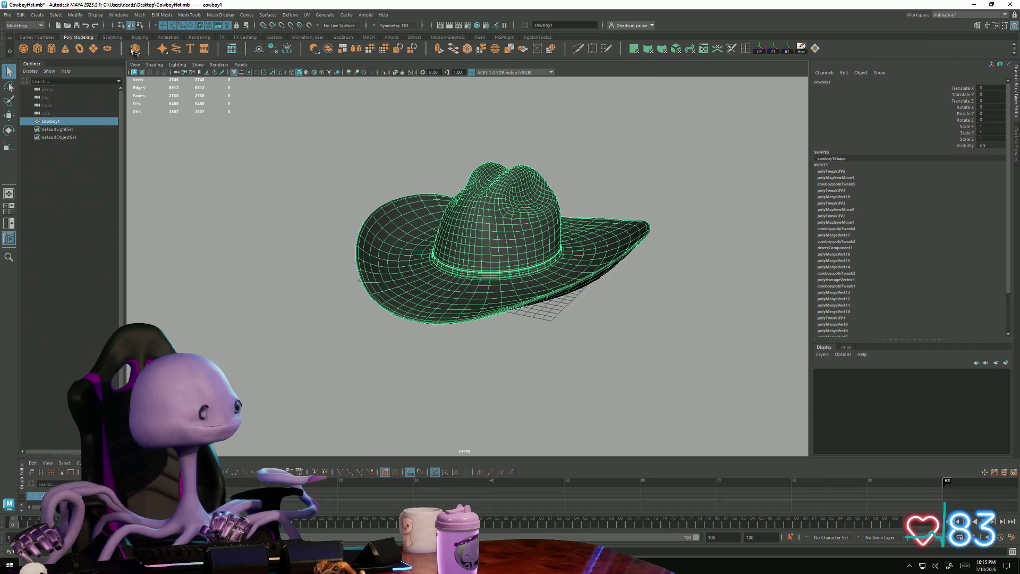
- Export the selected hat to cowboy.obj on the Desktop via Export Selection
{"action": "left_click", "coordinate": [10, 15]}
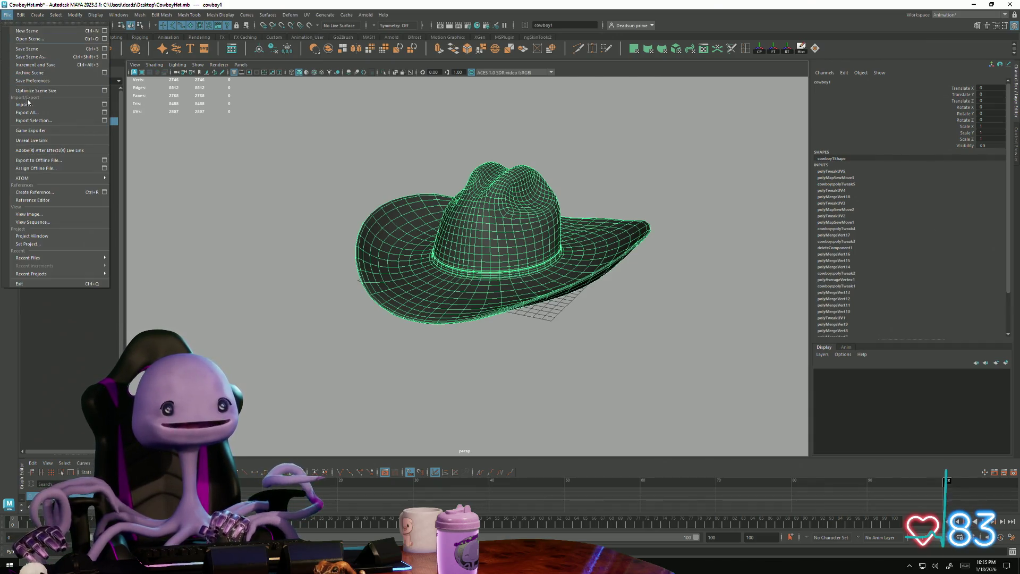
{"action": "left_click", "coordinate": [34, 120]}
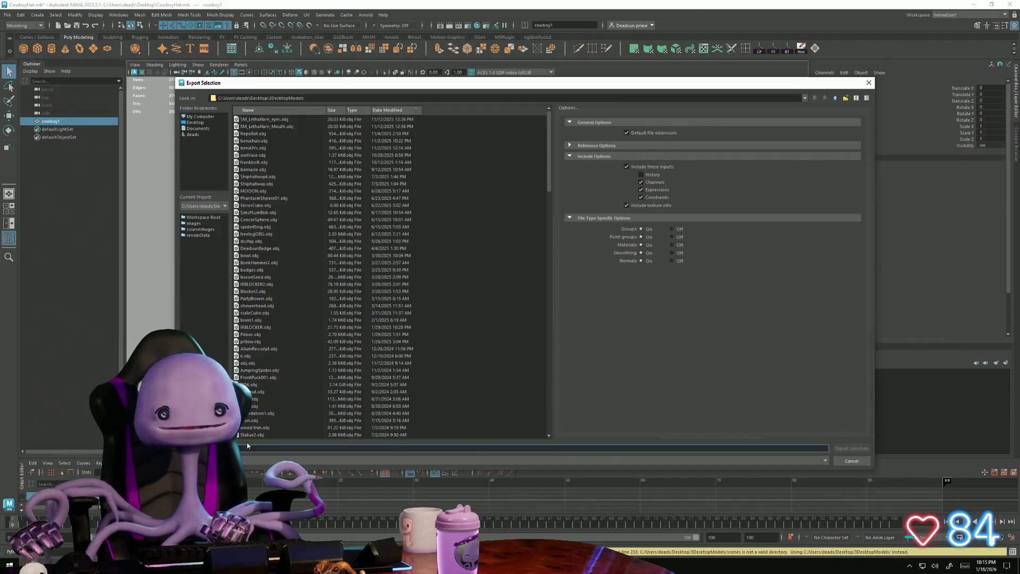
{"action": "left_click", "coordinate": [195, 123]}
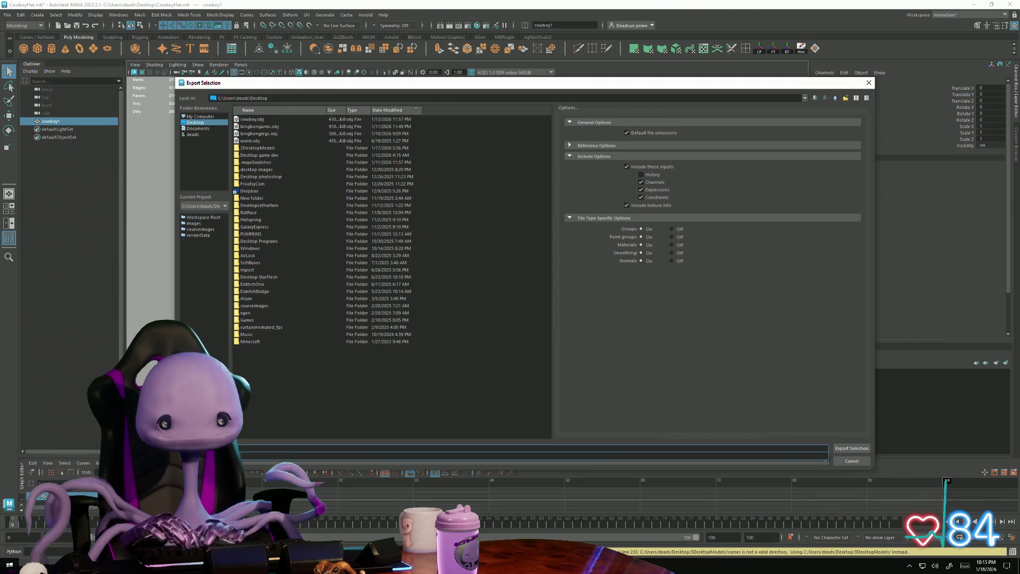
{"action": "left_click", "coordinate": [254, 119]}
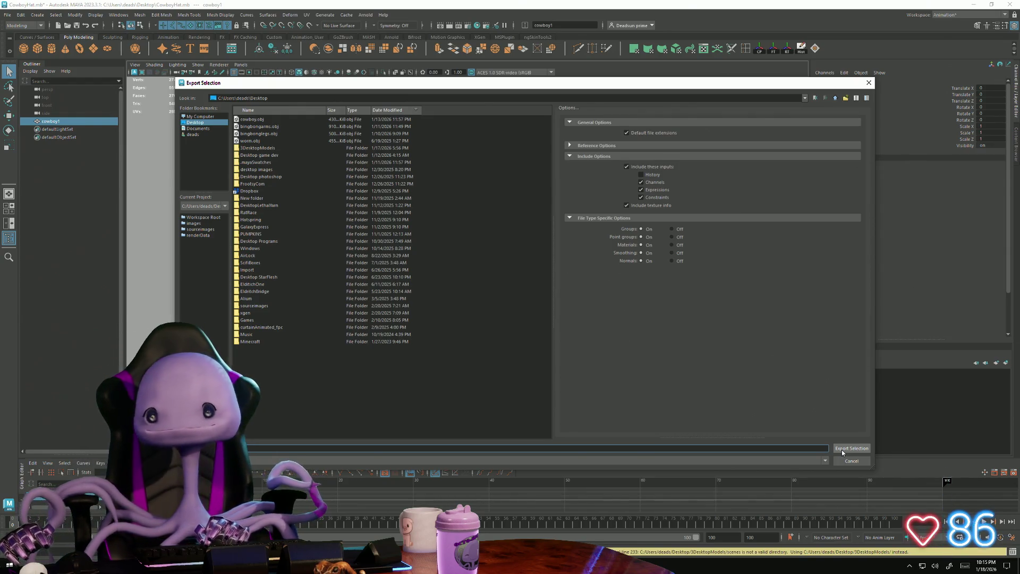
{"action": "left_click", "coordinate": [842, 450]}
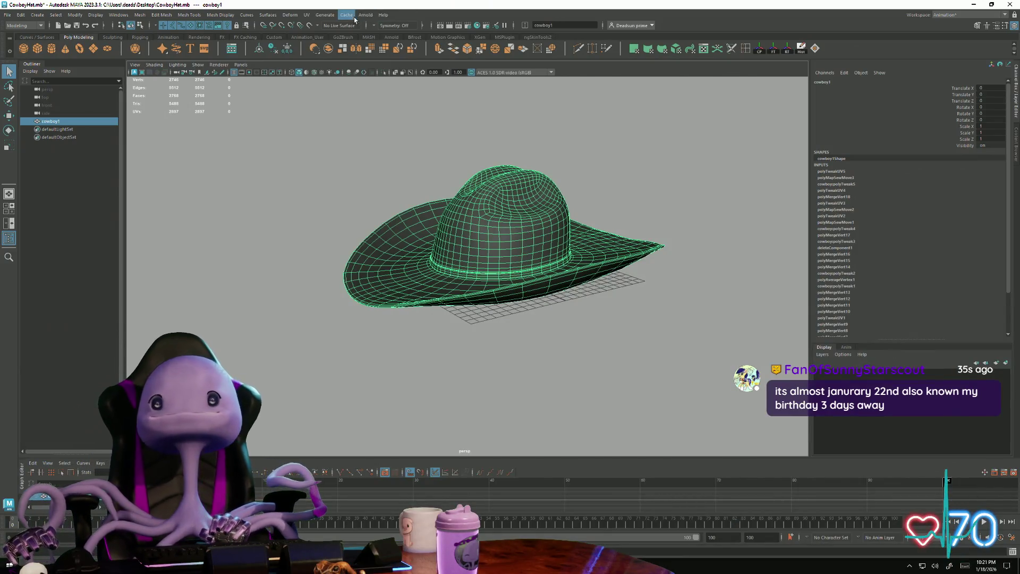
- Bring up the UV Editor for the hat mesh
{"action": "left_click", "coordinate": [310, 15]}
- In the UV Editor, select the left circular shell in UV mode and scale it down
{"action": "left_click", "coordinate": [323, 28]}
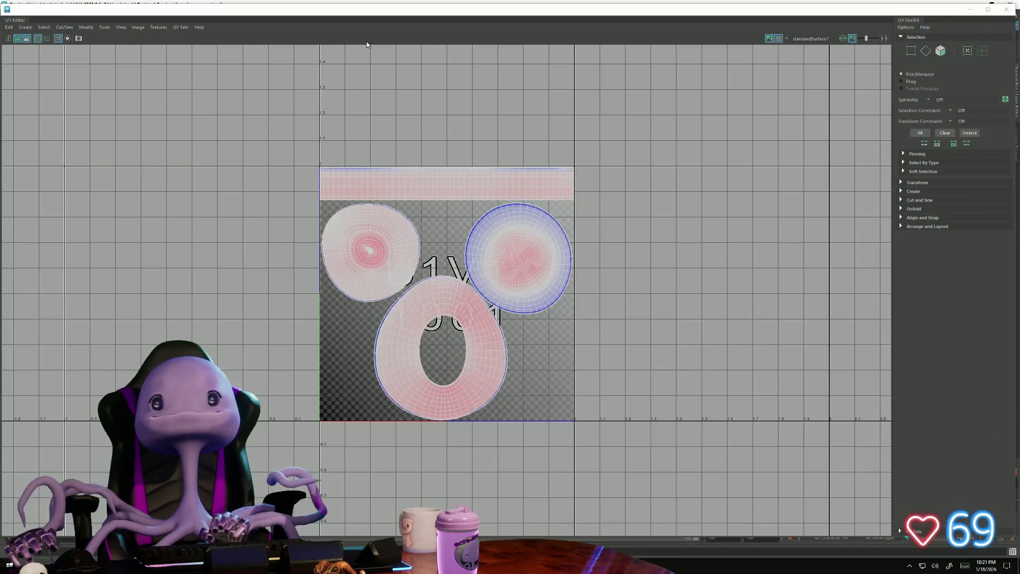
{"action": "scroll", "coordinate": [379, 232], "scroll_direction": "up", "scroll_amount": 2}
{"action": "scroll", "coordinate": [379, 232], "scroll_direction": "up", "scroll_amount": 1}
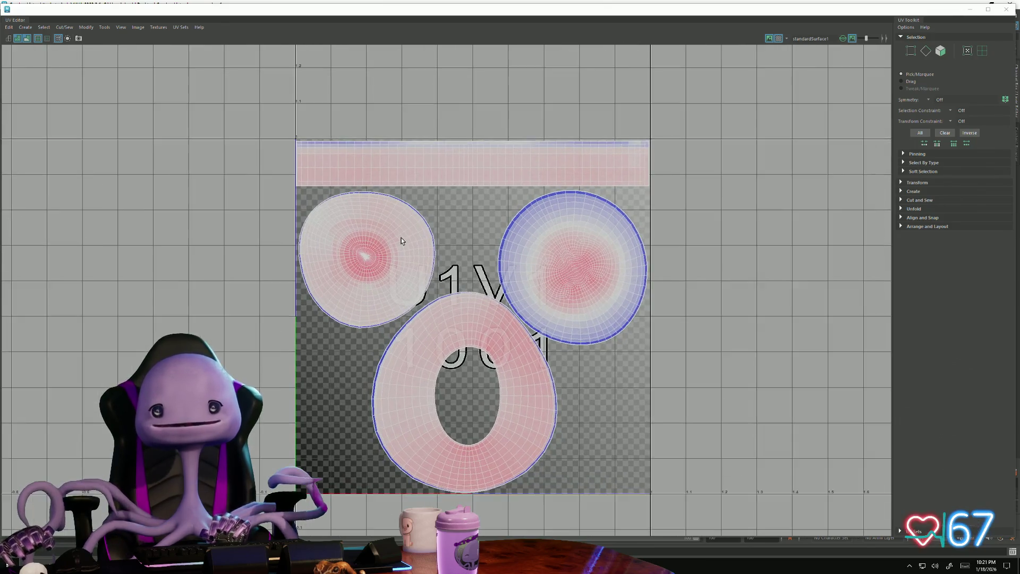
{"action": "scroll", "coordinate": [391, 237], "scroll_direction": "up", "scroll_amount": 1}
{"action": "scroll", "coordinate": [396, 240], "scroll_direction": "up", "scroll_amount": 1}
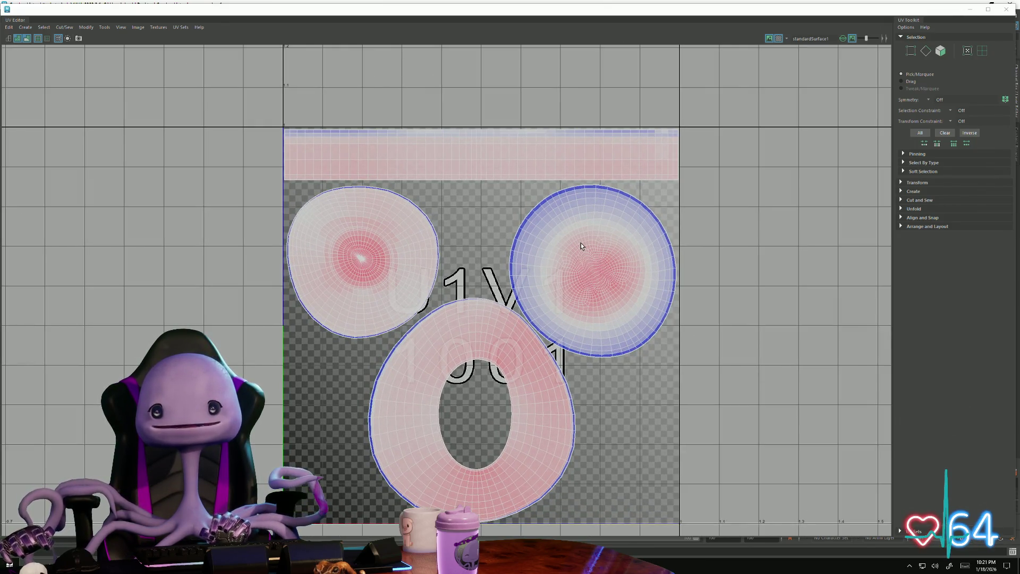
{"action": "right_click", "coordinate": [368, 268]}
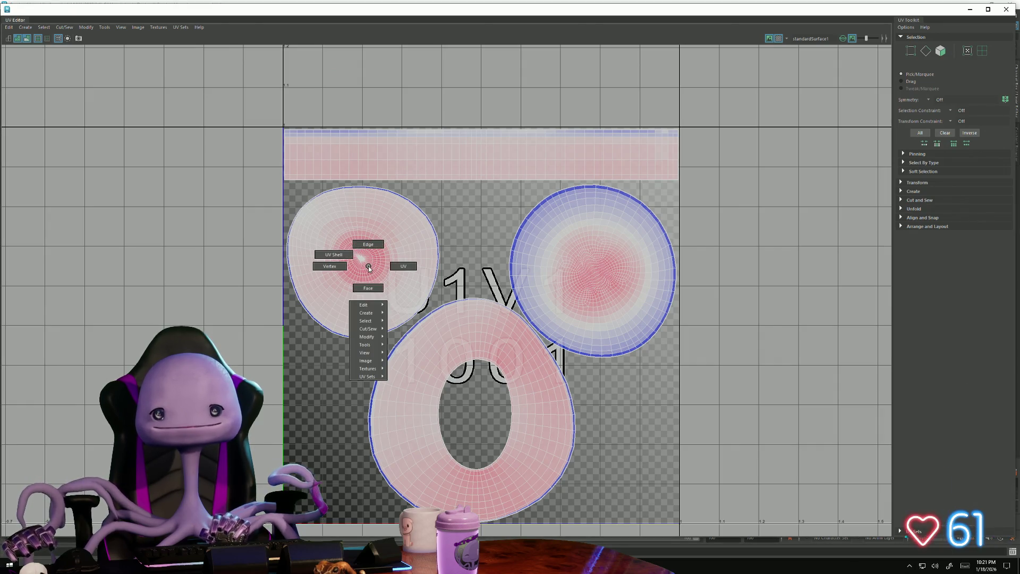
{"action": "right_click_drag", "start_coordinate": [367, 268], "coordinate": [392, 266]}
{"action": "left_click", "coordinate": [363, 259]}
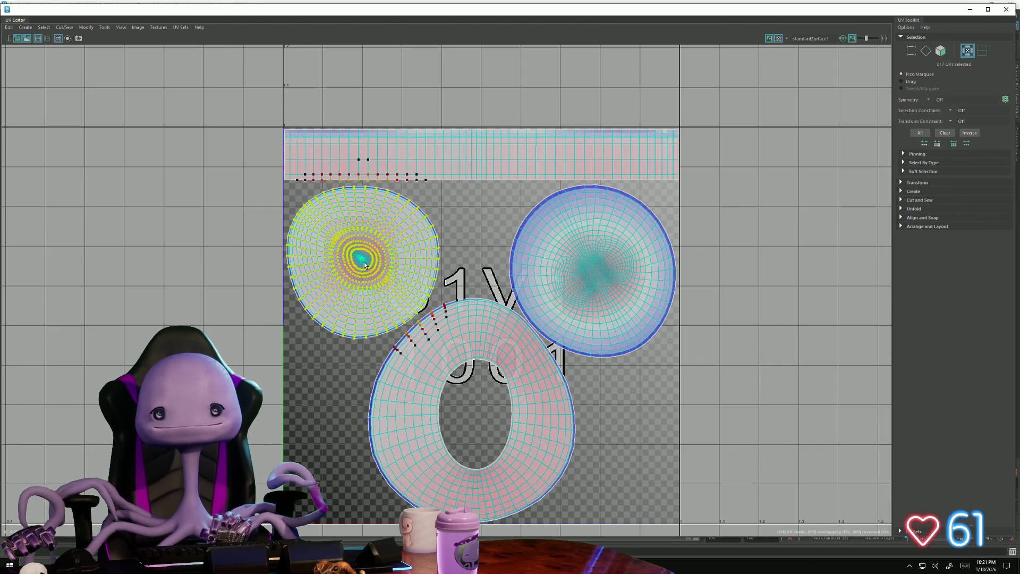
{"action": "left_click", "coordinate": [394, 276]}
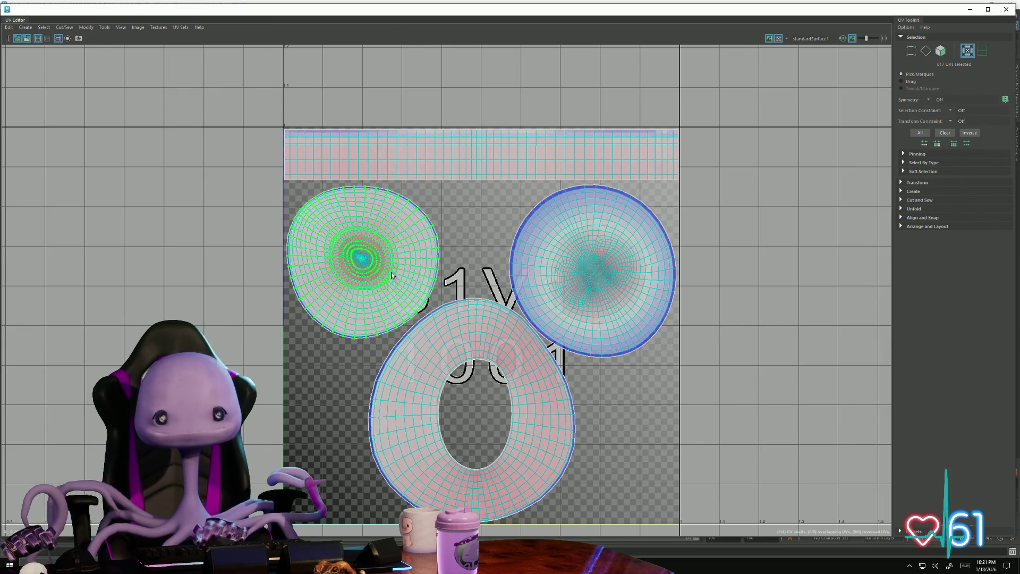
{"action": "scroll", "coordinate": [371, 273], "scroll_direction": "up", "scroll_amount": 2}
{"action": "scroll", "coordinate": [365, 267], "scroll_direction": "up", "scroll_amount": 2}
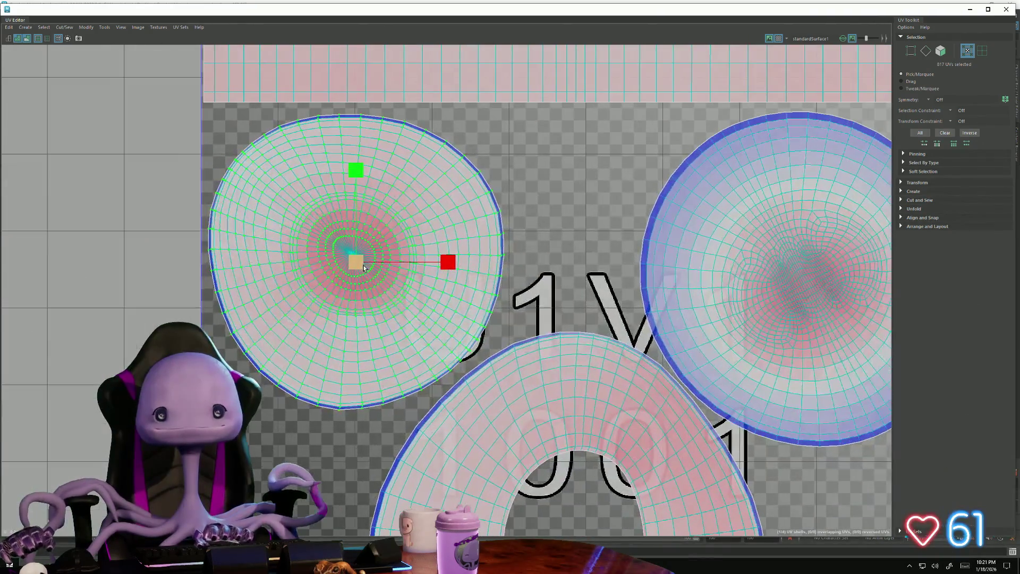
{"action": "left_click_drag", "start_coordinate": [355, 266], "coordinate": [326, 224]}
{"action": "key", "text": "w"}
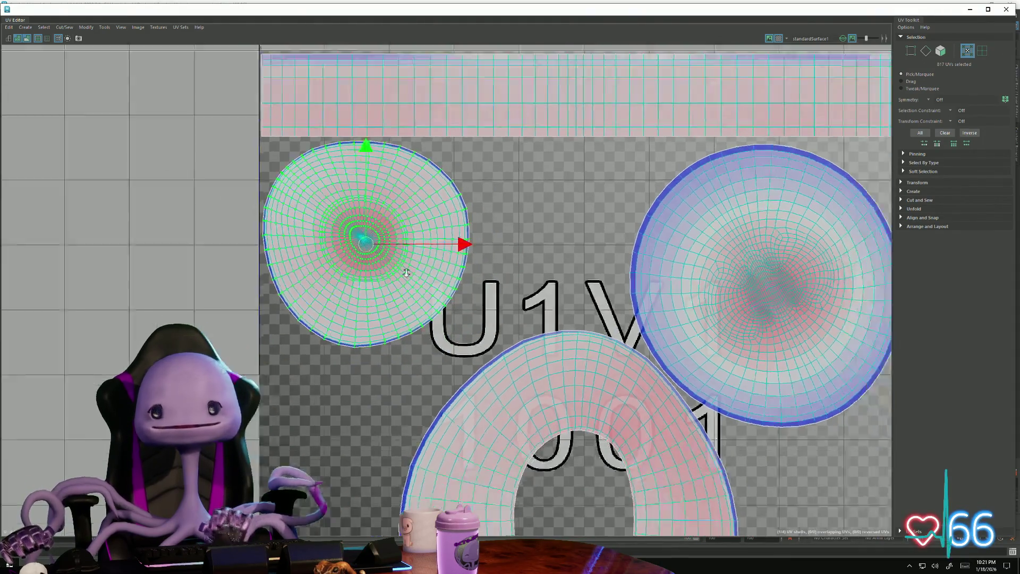
{"action": "middle_click_drag", "start_coordinate": [443, 278], "coordinate": [431, 255], "text": "alt"}
{"action": "scroll", "coordinate": [431, 255], "scroll_direction": "down", "scroll_amount": 2}
- Place the small circle at the ring's lower right and shift the ring shell left and up
{"action": "left_click", "coordinate": [427, 251]}
{"action": "mouse_move", "coordinate": [473, 296]}
{"action": "left_mouse_down"}
{"action": "mouse_move", "coordinate": [444, 286]}
{"action": "mouse_move", "coordinate": [457, 282]}
{"action": "left_mouse_up"}
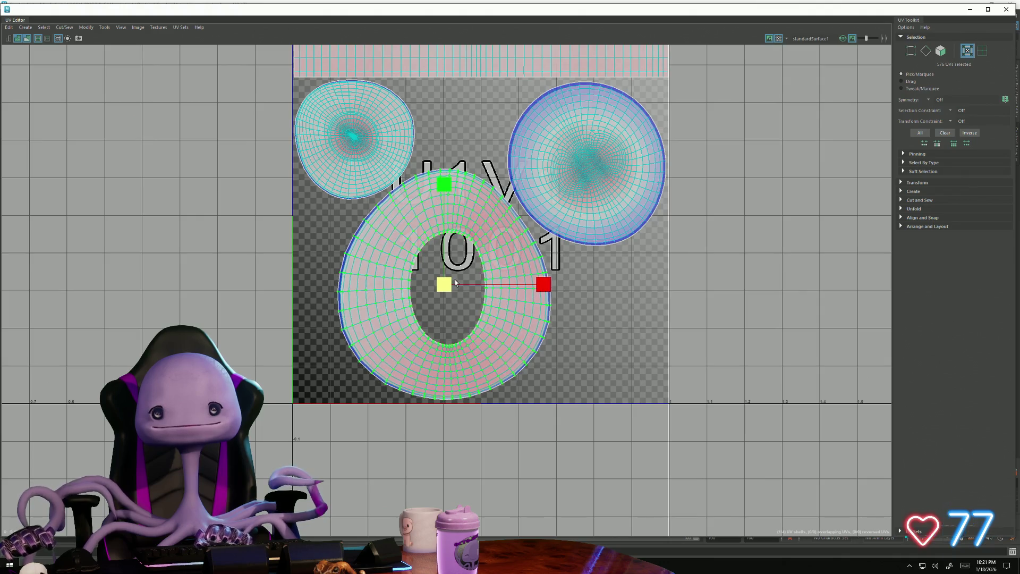
{"action": "left_click", "coordinate": [366, 150]}
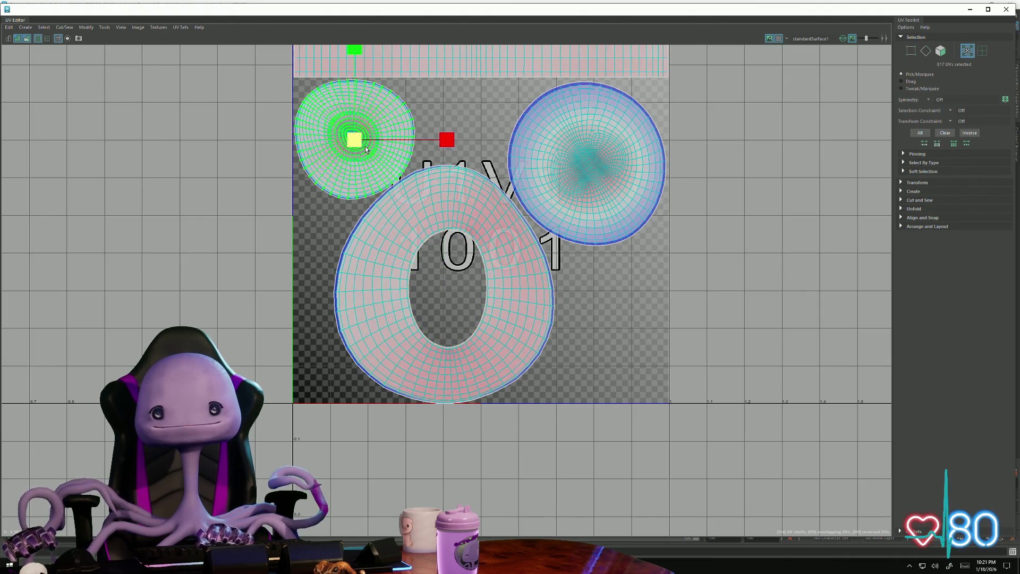
{"action": "left_click_drag", "start_coordinate": [357, 140], "coordinate": [607, 342]}
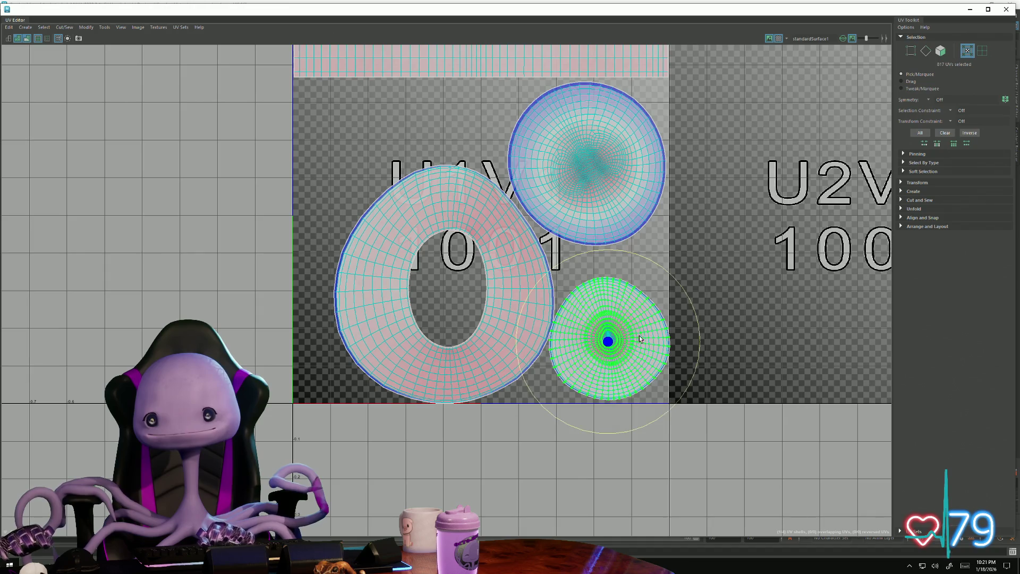
{"action": "left_click_drag", "start_coordinate": [612, 341], "coordinate": [608, 341]}
{"action": "left_click", "coordinate": [527, 309]}
{"action": "left_click_drag", "start_coordinate": [445, 287], "coordinate": [418, 269]}
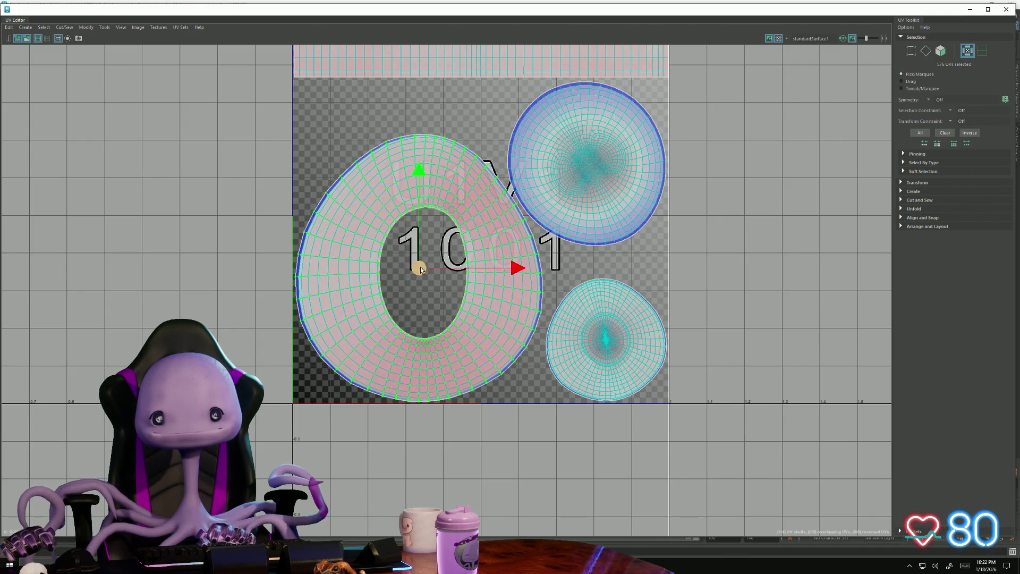
{"action": "scroll", "coordinate": [528, 338], "scroll_direction": "down", "scroll_amount": 3}
{"action": "left_click", "coordinate": [294, 231]}
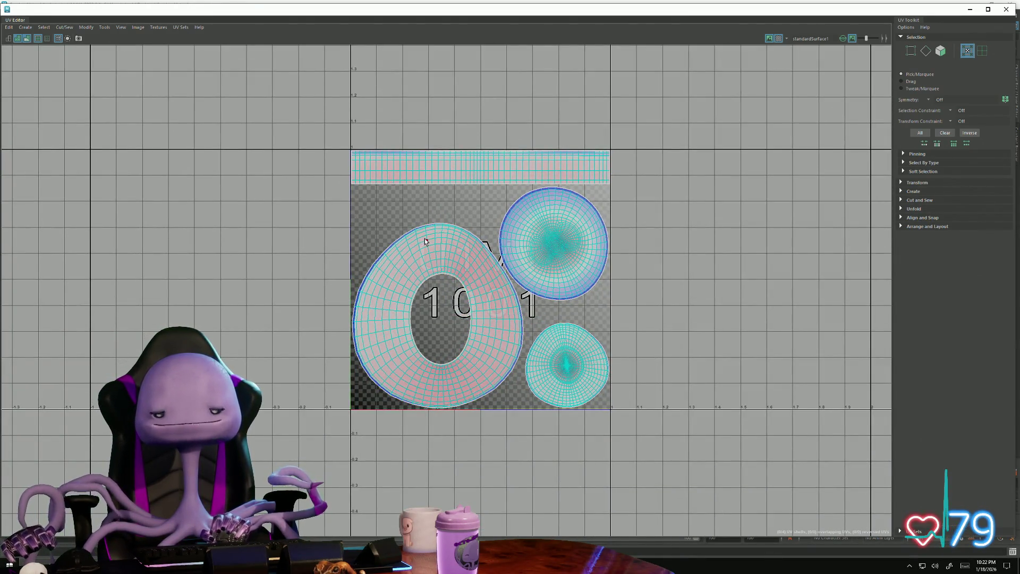
- Dismiss the UV Editor's Edit menu and bring up the View menu instead
{"action": "left_click", "coordinate": [9, 27]}
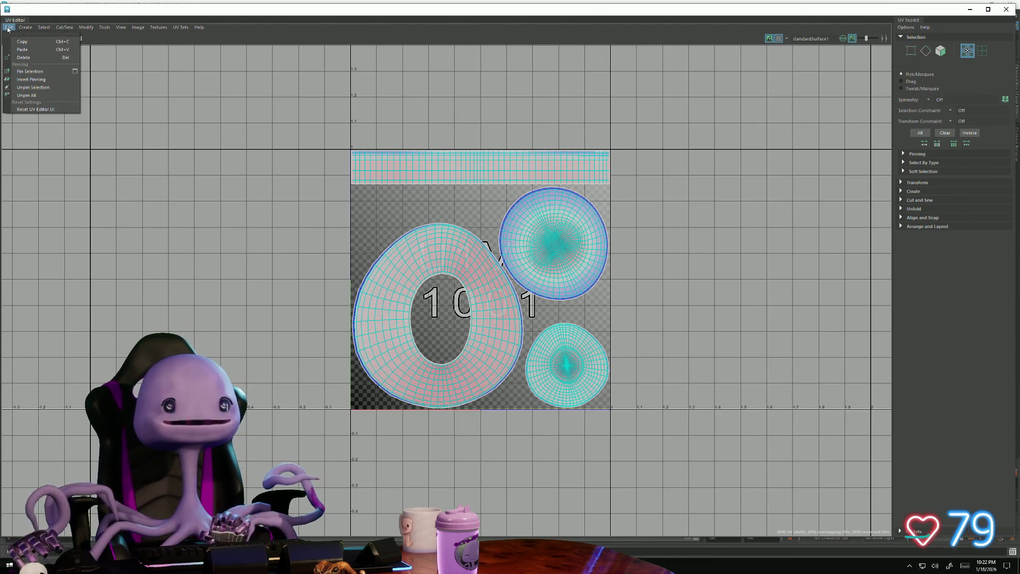
{"action": "left_click", "coordinate": [113, 67]}
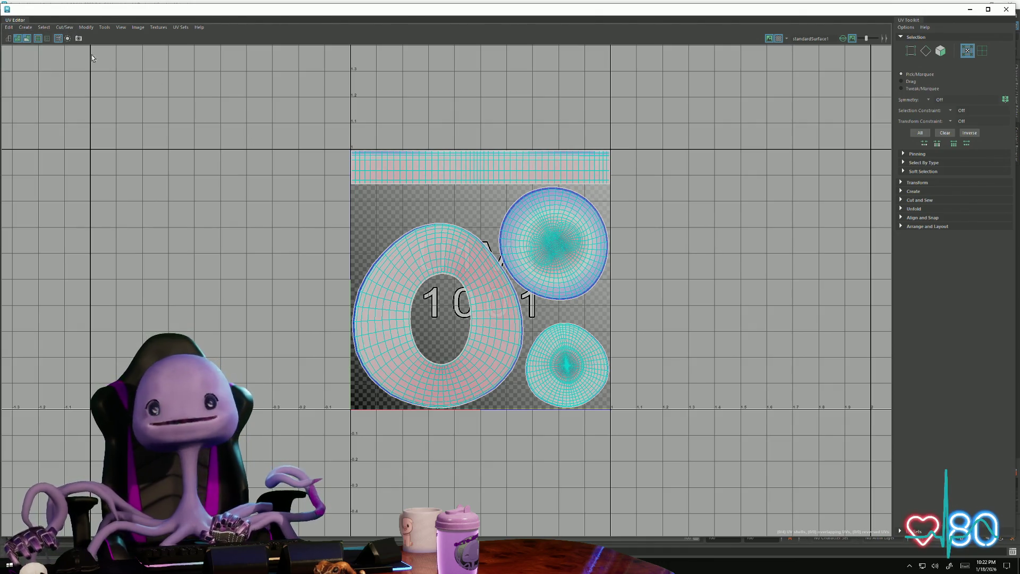
{"action": "left_click", "coordinate": [107, 28]}
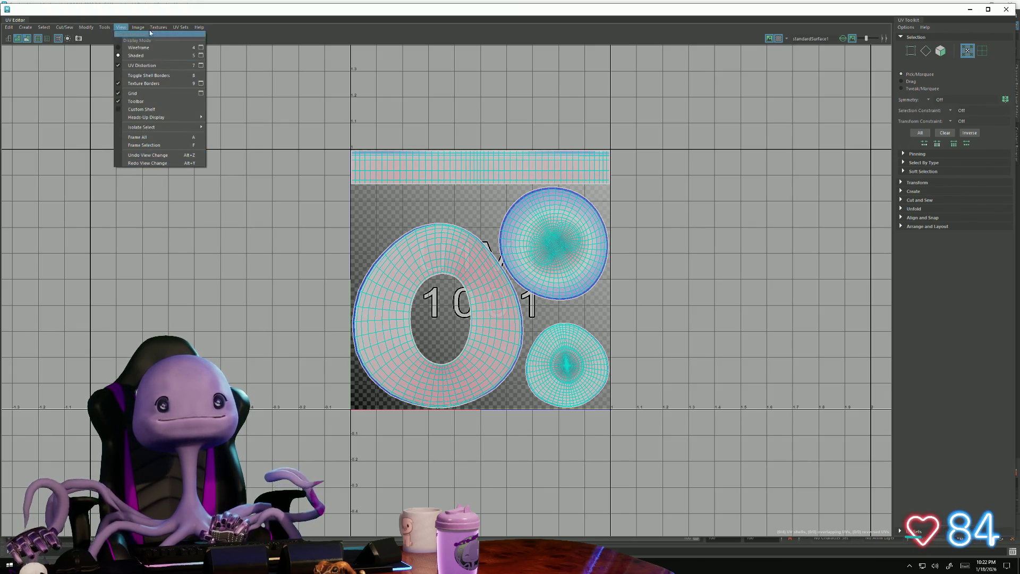
{"action": "mouse_move", "coordinate": [138, 28]}
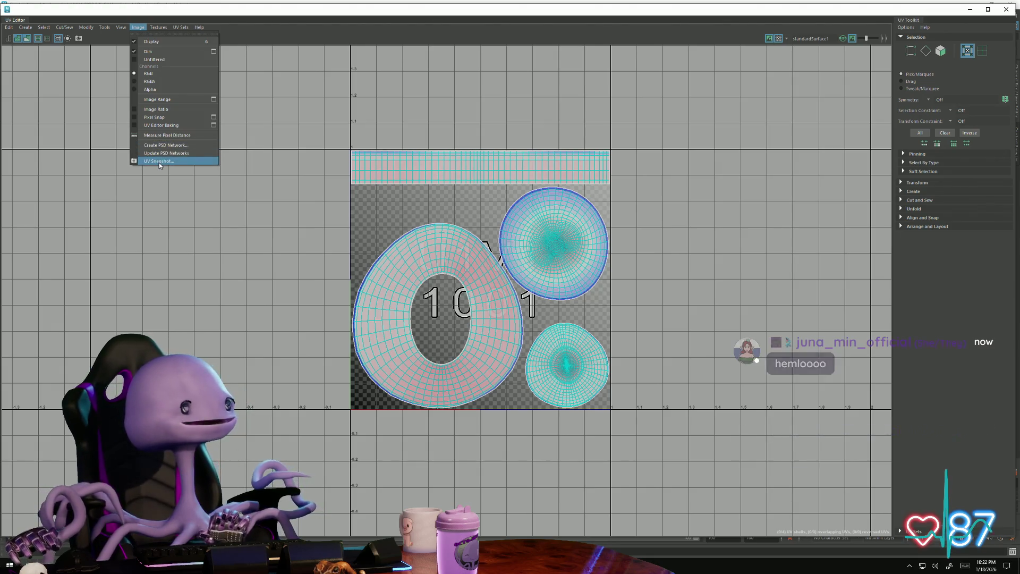
- Render a 4096×4096 PNG UV snapshot of the hat with the current settings
{"action": "left_click", "coordinate": [160, 162]}
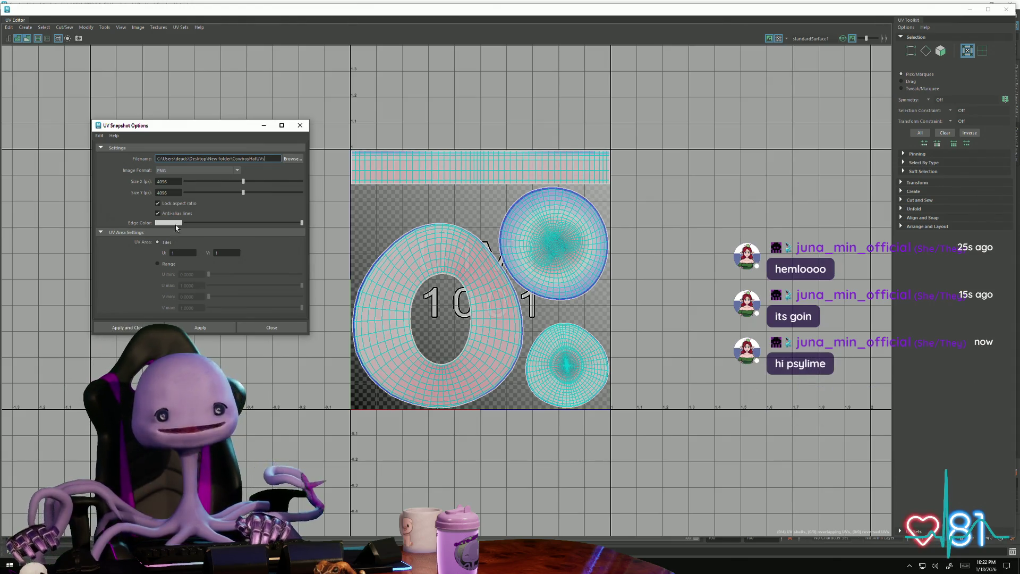
{"action": "left_click", "coordinate": [169, 192]}
{"action": "left_click", "coordinate": [200, 327]}
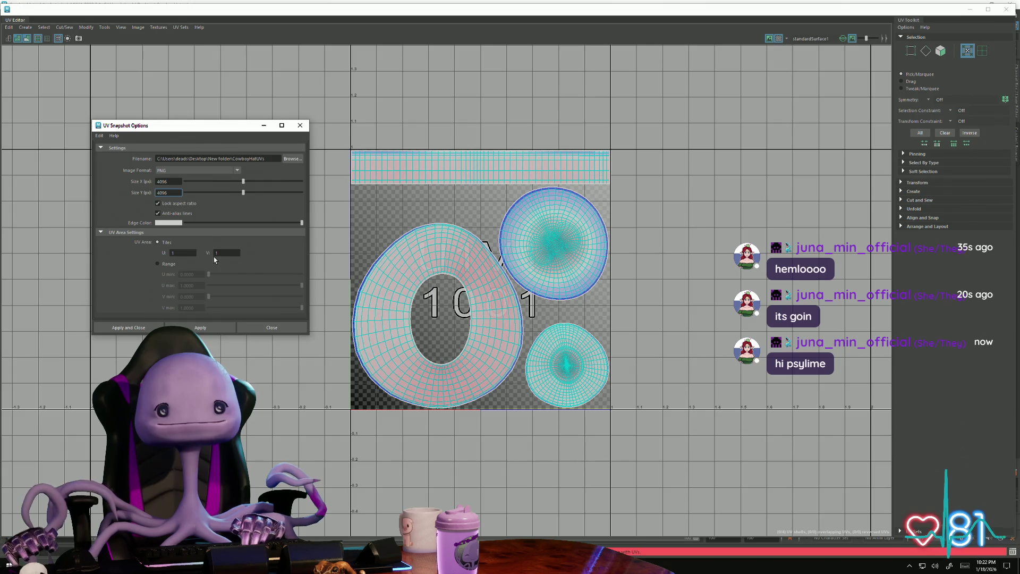
- Remove the extra folder so CowboyHatUVs outputs to the Desktop, then close the snapshot settings
{"action": "double_click", "coordinate": [226, 158]}
{"action": "key", "text": "BackSpace"}
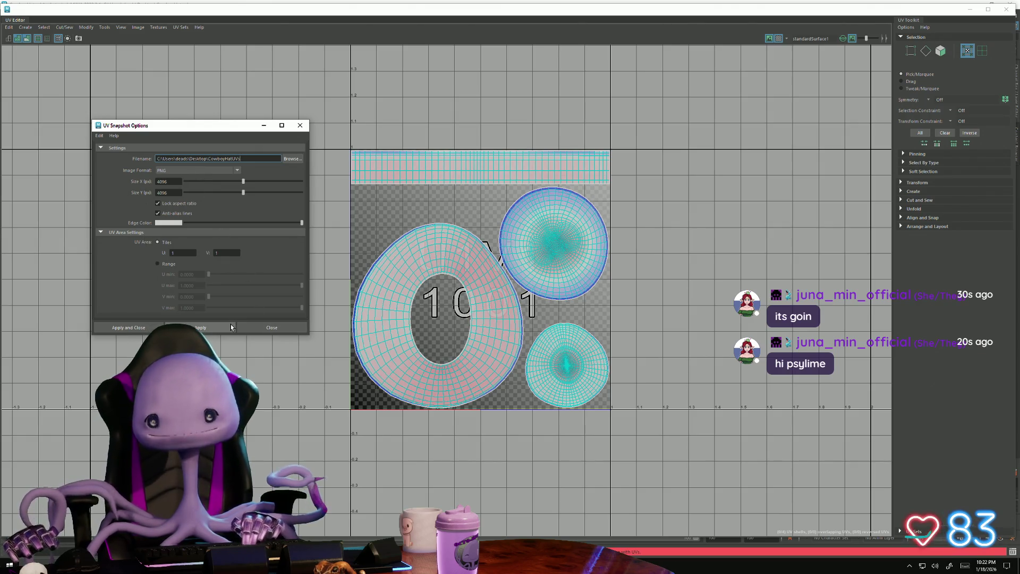
{"action": "left_click_drag", "start_coordinate": [159, 125], "coordinate": [144, 144]}
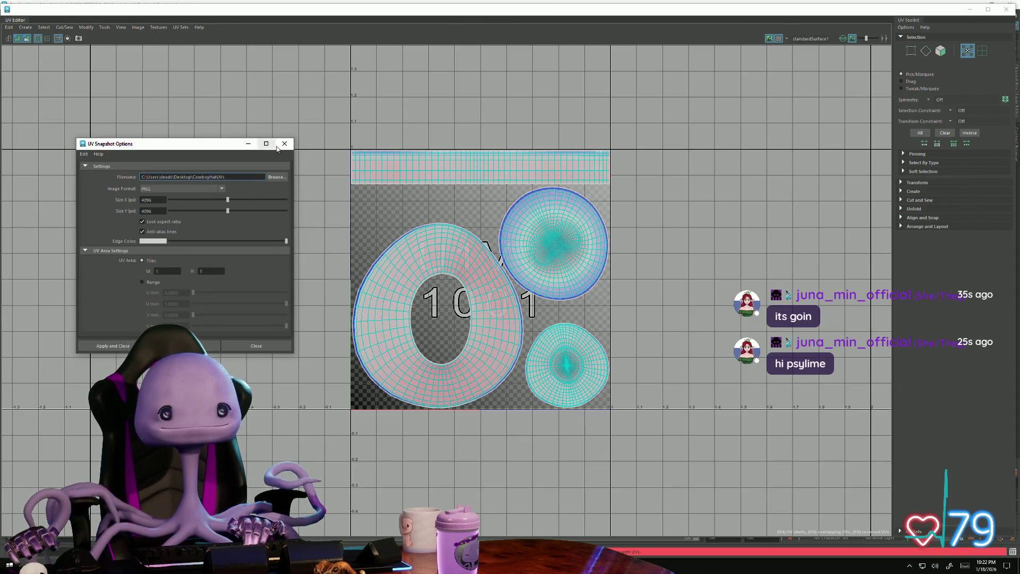
{"action": "left_click", "coordinate": [284, 144]}
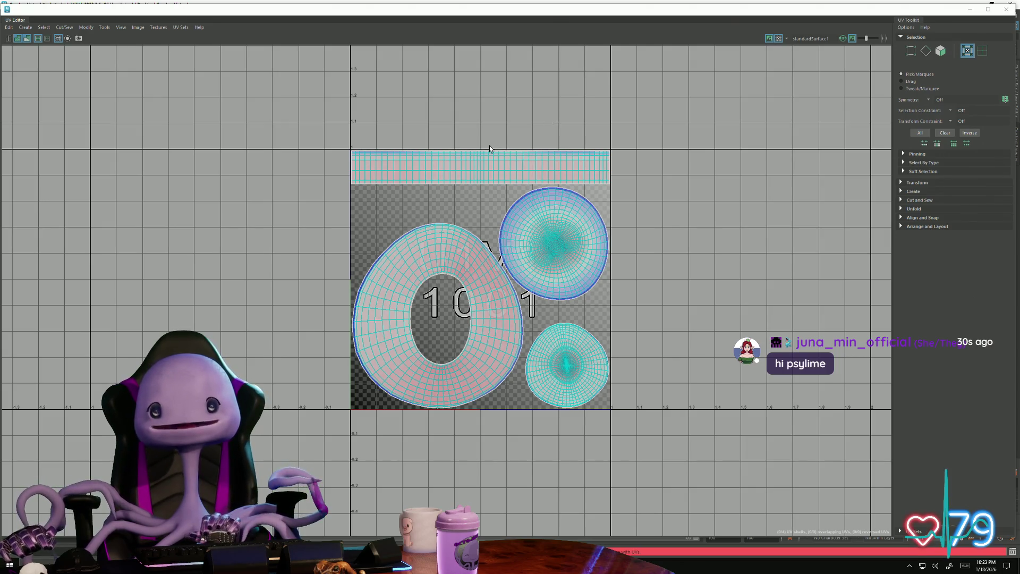
- Reopen the UV Snapshot settings and clear the old output file name
{"action": "left_click", "coordinate": [103, 28]}
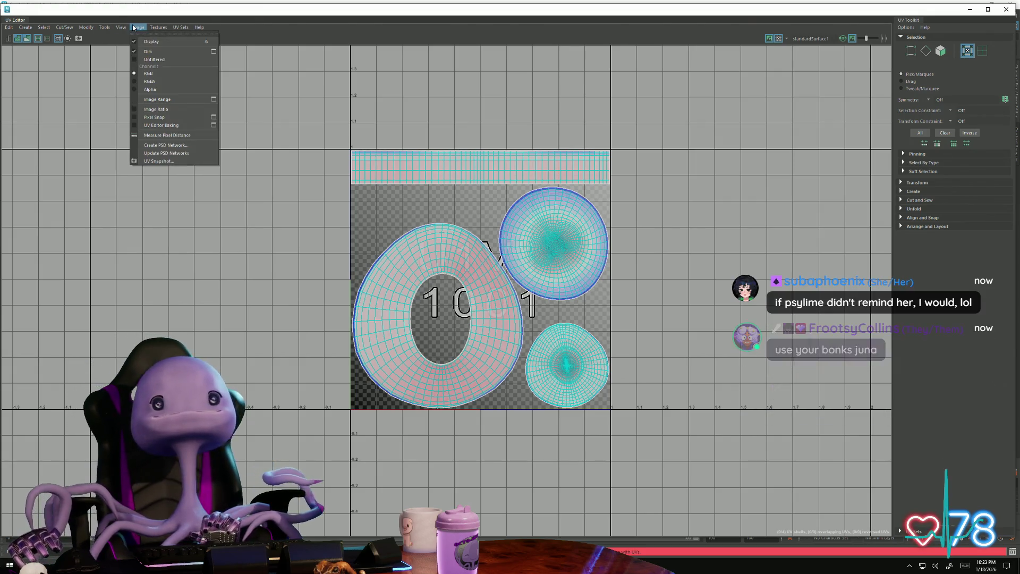
{"action": "left_click", "coordinate": [158, 161]}
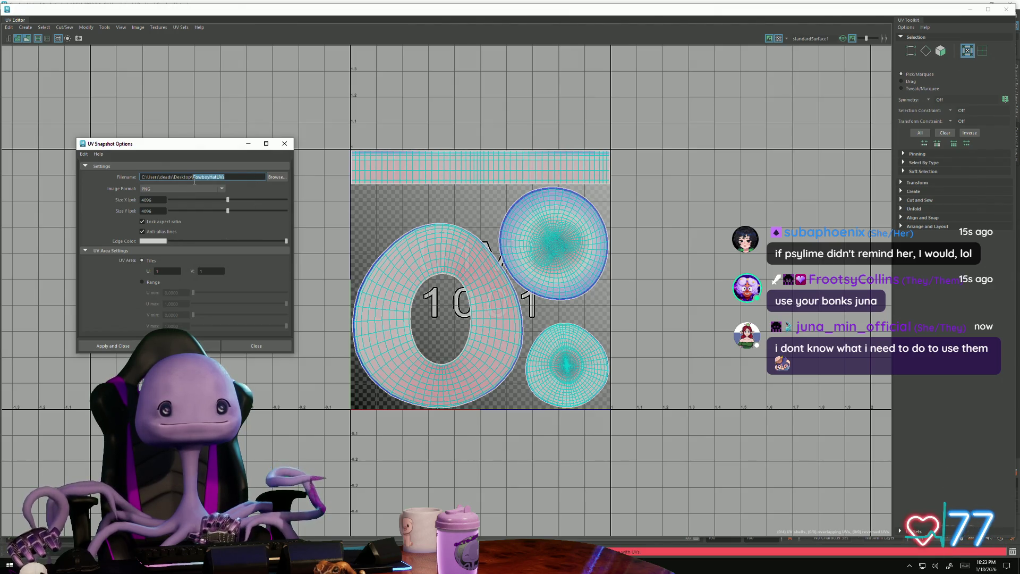
{"action": "key", "text": "BackSpace"}
{"action": "type", "text": "cow"}
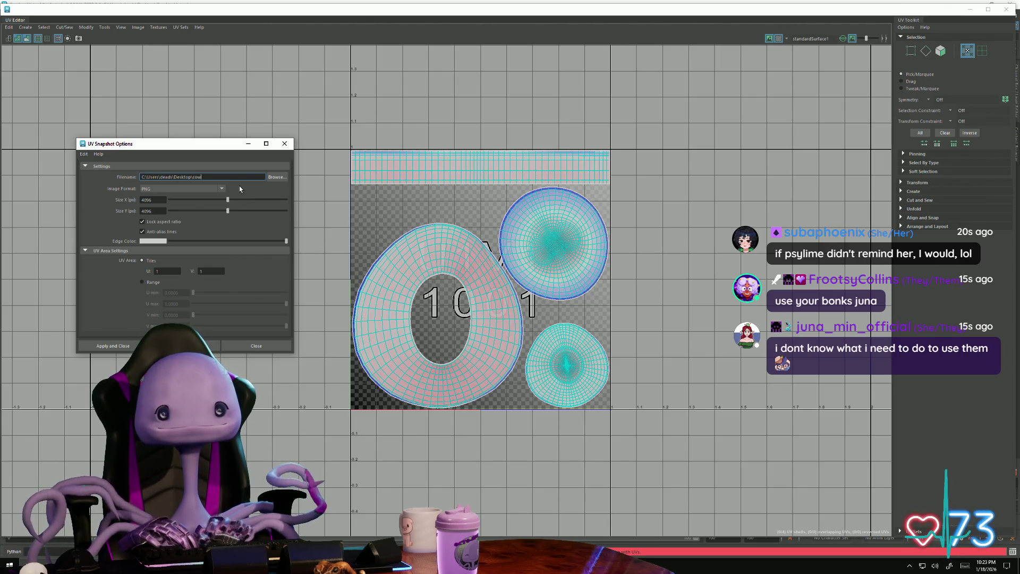
{"action": "type", "text": "boyhatuvs"}
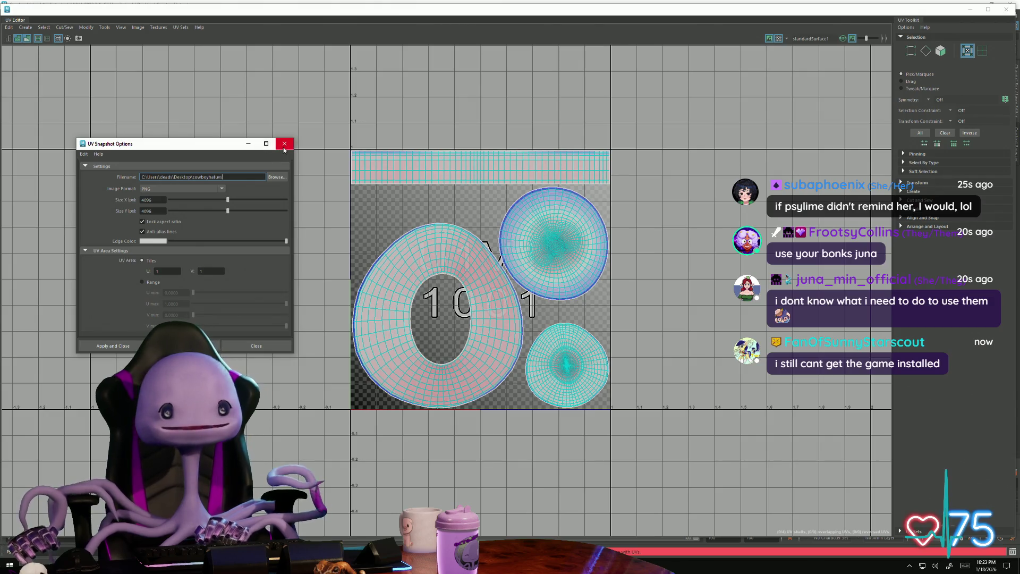
- Browse to the Desktop, name the snapshot as the cowboy hat UVs file, and close the settings
{"action": "left_click", "coordinate": [276, 176]}
{"action": "left_click", "coordinate": [730, 451]}
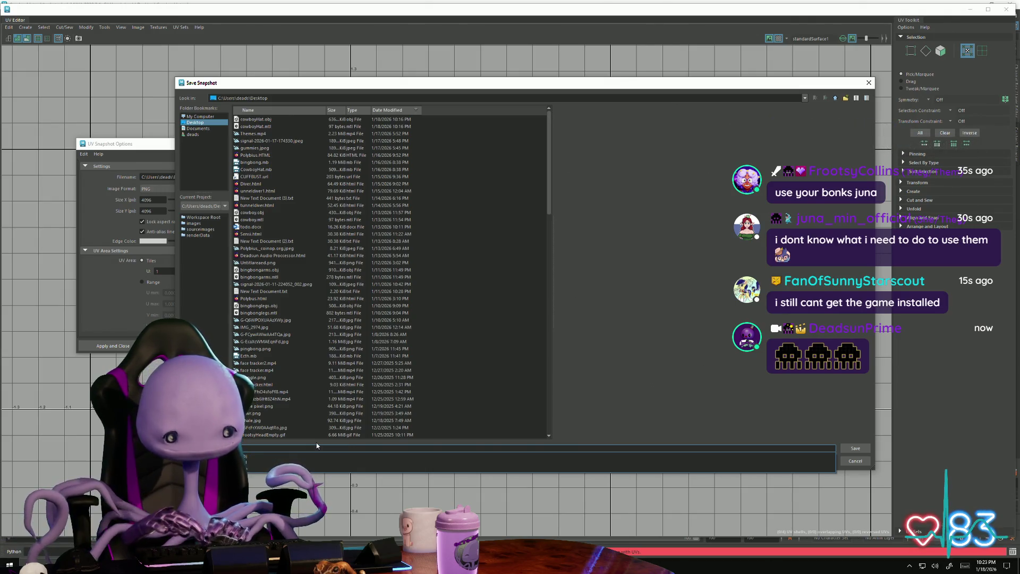
{"action": "left_click", "coordinate": [263, 449]}
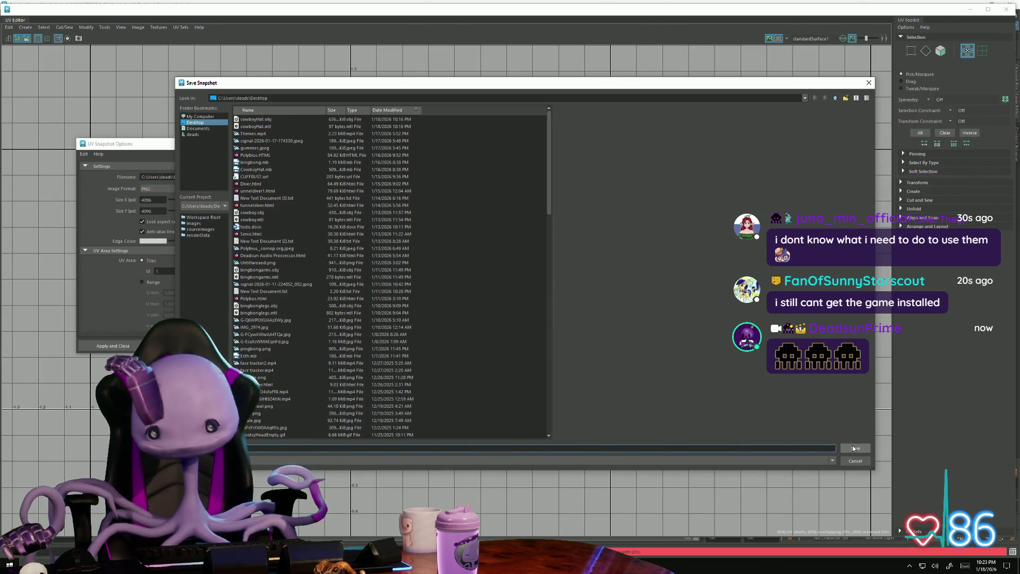
{"action": "left_click", "coordinate": [855, 449]}
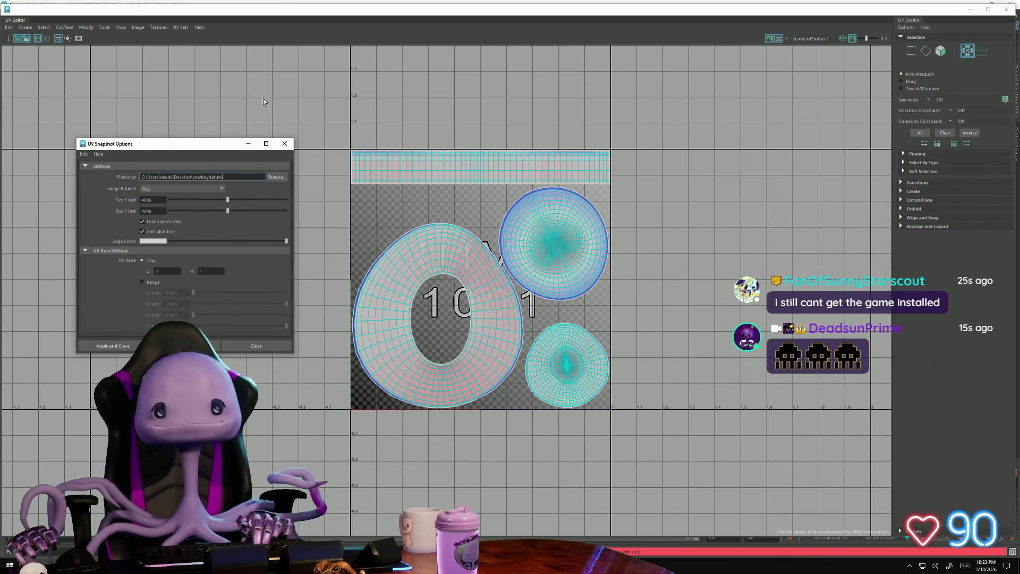
{"action": "left_click", "coordinate": [284, 144]}
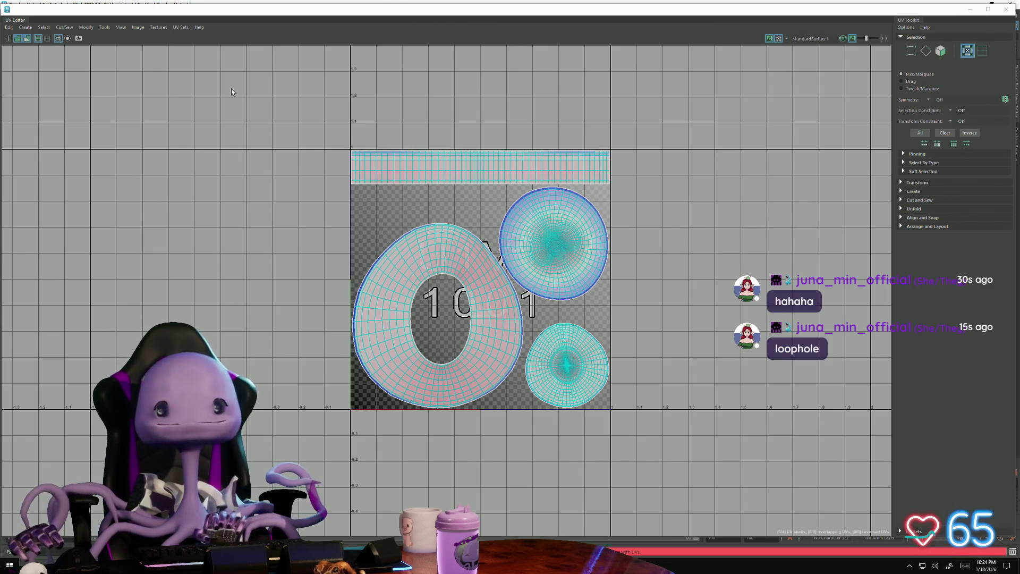
{"action": "scroll", "coordinate": [587, 194], "scroll_direction": "down", "scroll_amount": 3}
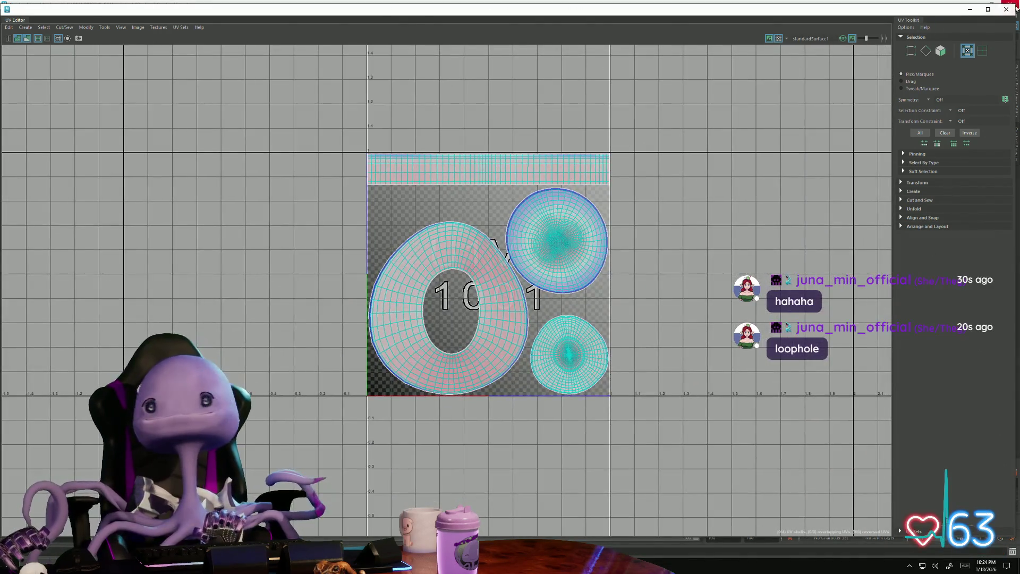
- Close the UV Editor, select the whole cowboy1 hat with F8, and reopen its UV Editor
{"action": "left_click", "coordinate": [1006, 9]}
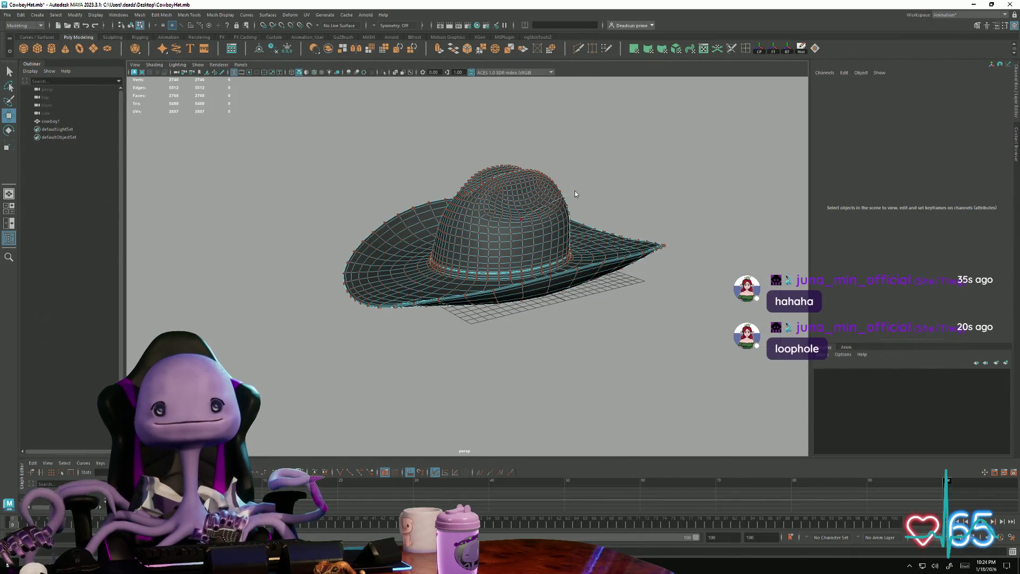
{"action": "key", "text": "F8"}
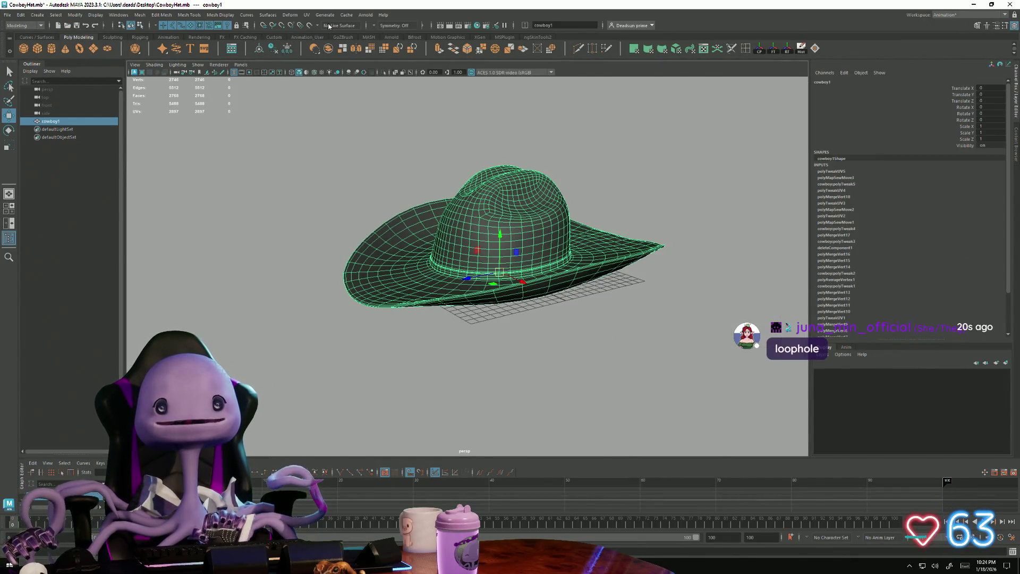
{"action": "left_click", "coordinate": [306, 15]}
{"action": "left_click", "coordinate": [318, 32]}
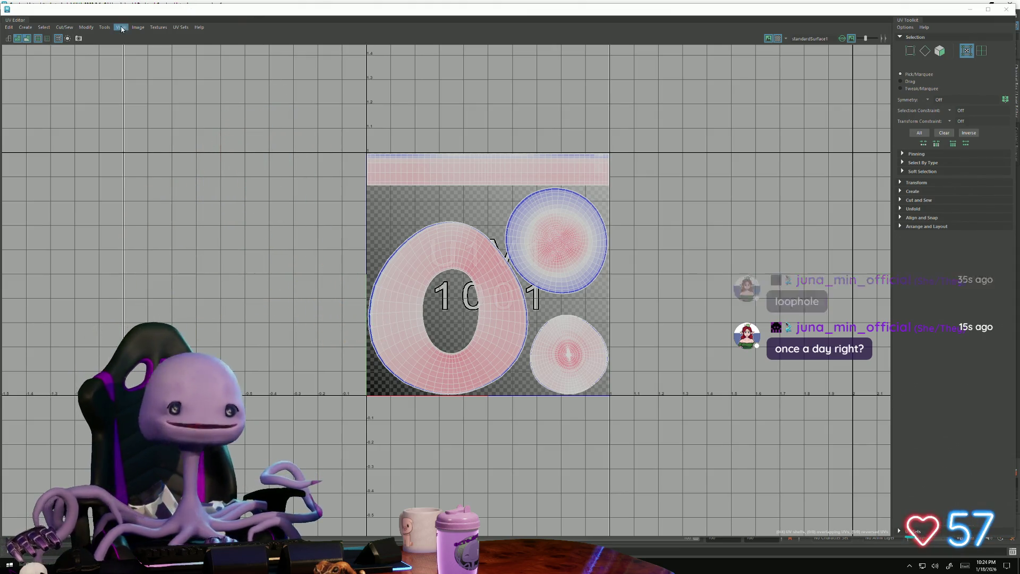
- Apply and close the UV Snapshot export for the whole hat, then restore the UV Editor from full screen
{"action": "left_click", "coordinate": [137, 27]}
{"action": "left_click", "coordinate": [160, 164]}
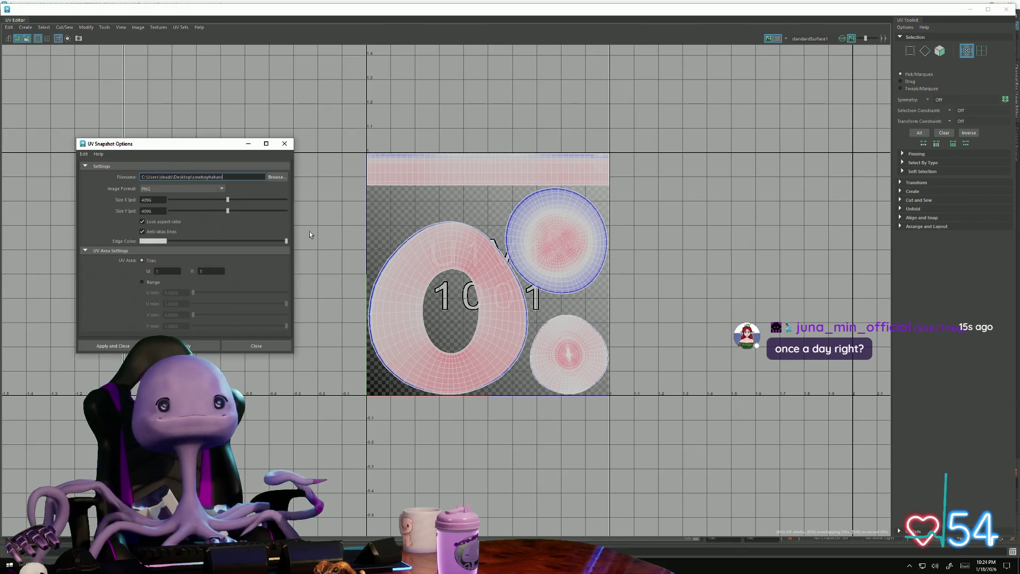
{"action": "left_click", "coordinate": [120, 345]}
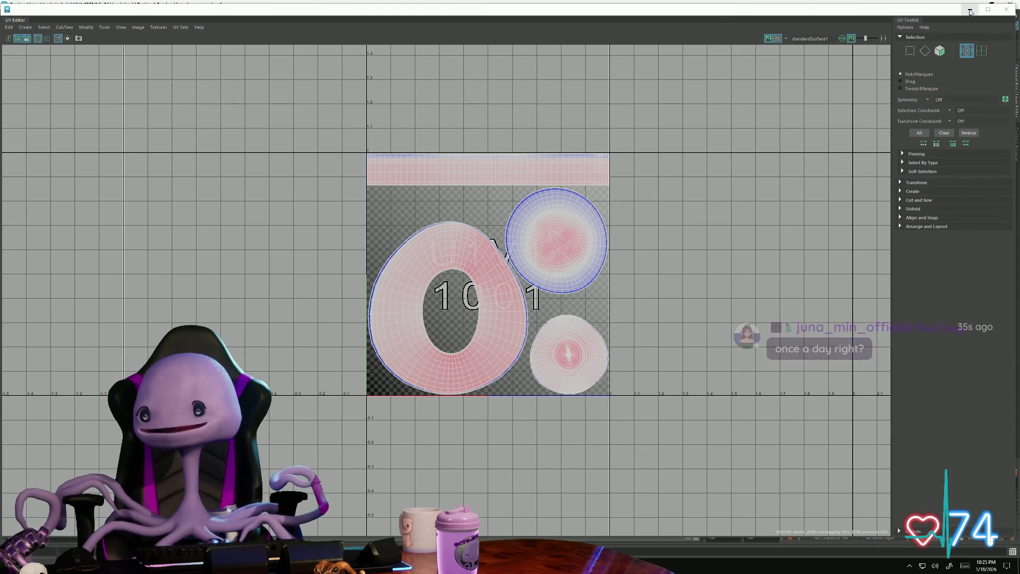
{"action": "left_click_drag", "start_coordinate": [890, 10], "coordinate": [1001, 40]}
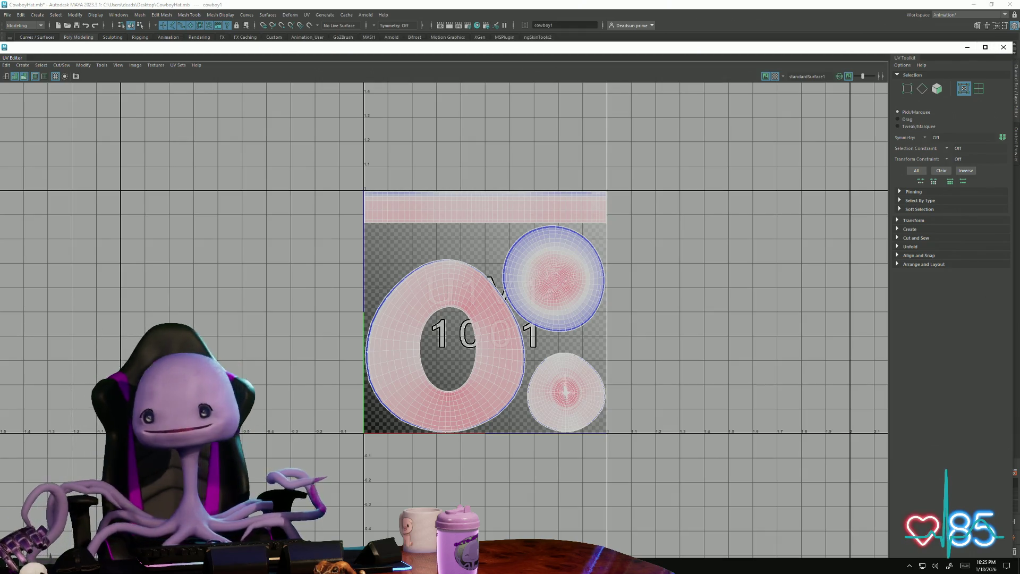
- Search Windows for Adobe Photoshop 2025 and launch it
{"action": "key", "text": "super"}
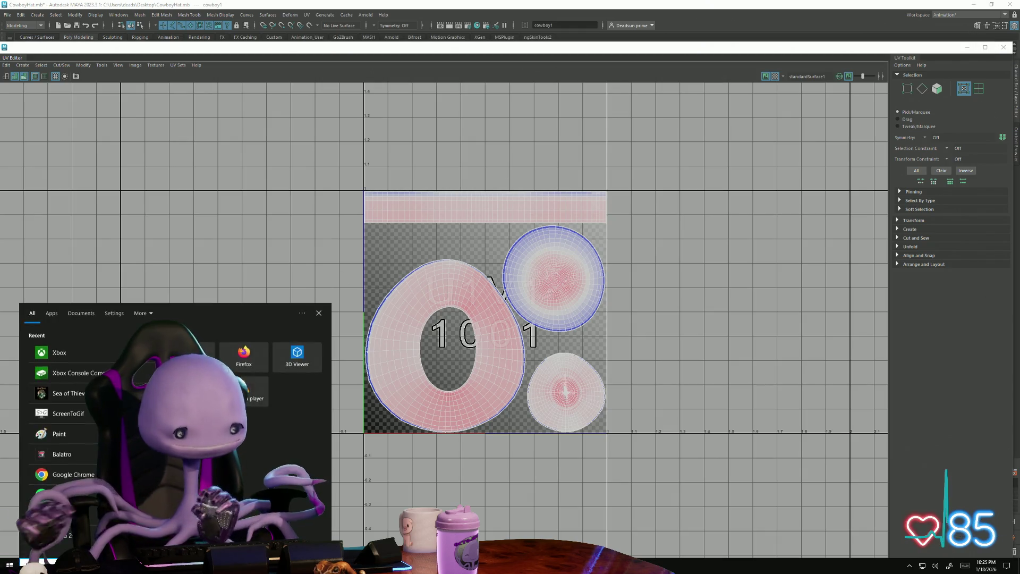
{"action": "type", "text": "p"}
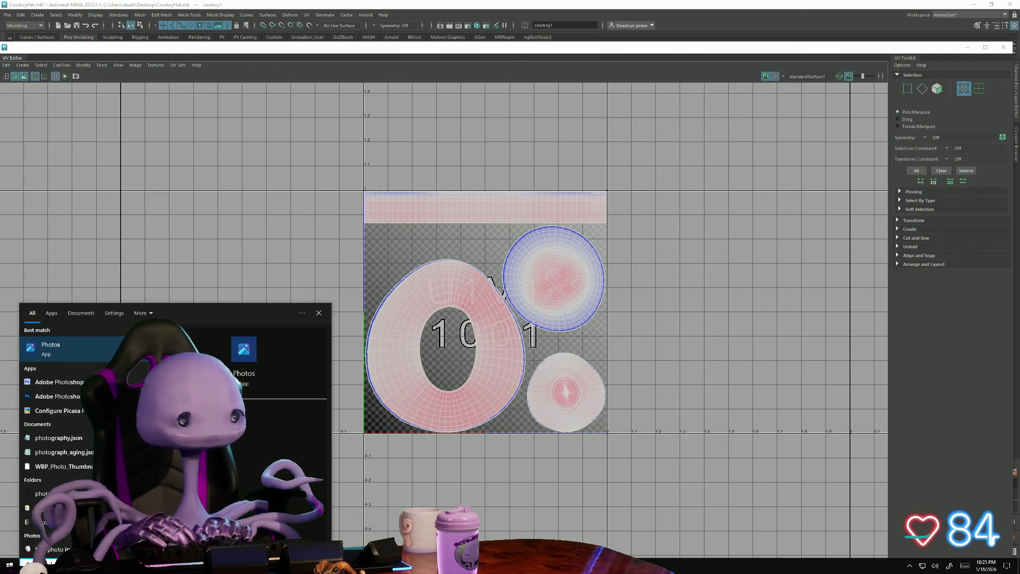
{"action": "type", "text": "hop"}
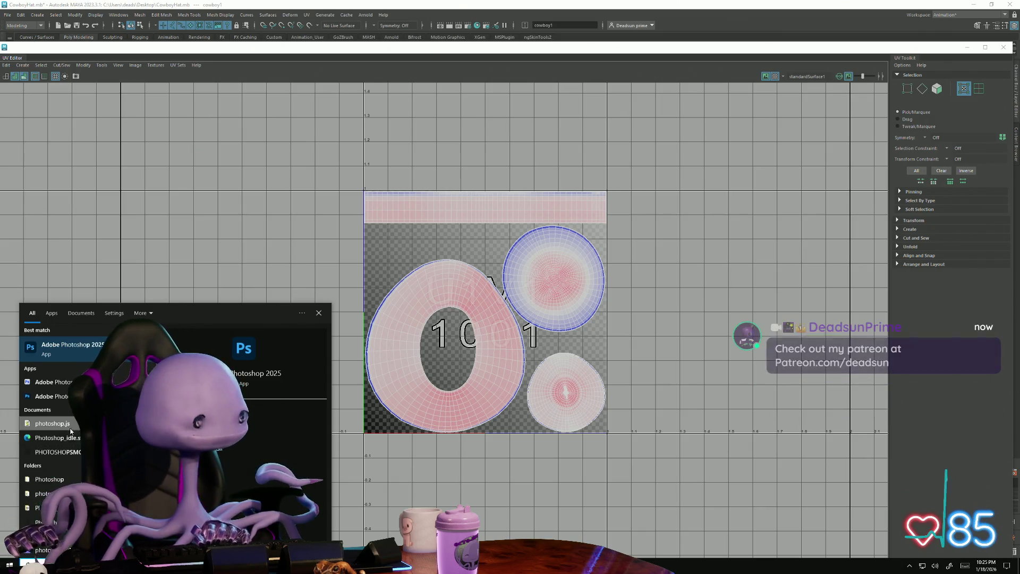
{"action": "key", "text": "Return"}
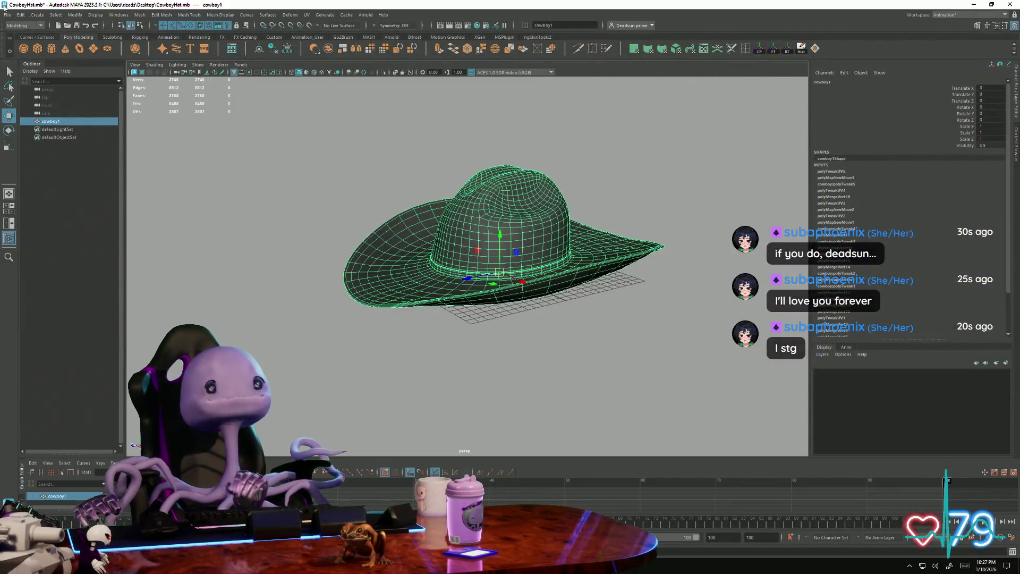
{"action": "left_click", "coordinate": [7, 15]}
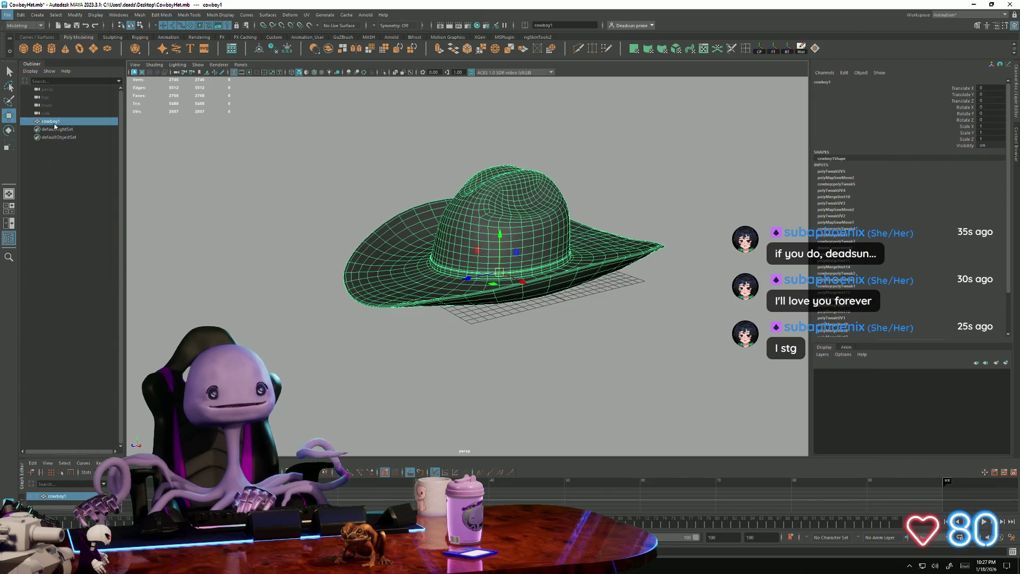
- Export the selected hat to cowboyHat.obj on the Desktop, confirming the overwrite
{"action": "left_click", "coordinate": [54, 121]}
{"action": "left_click", "coordinate": [267, 121]}
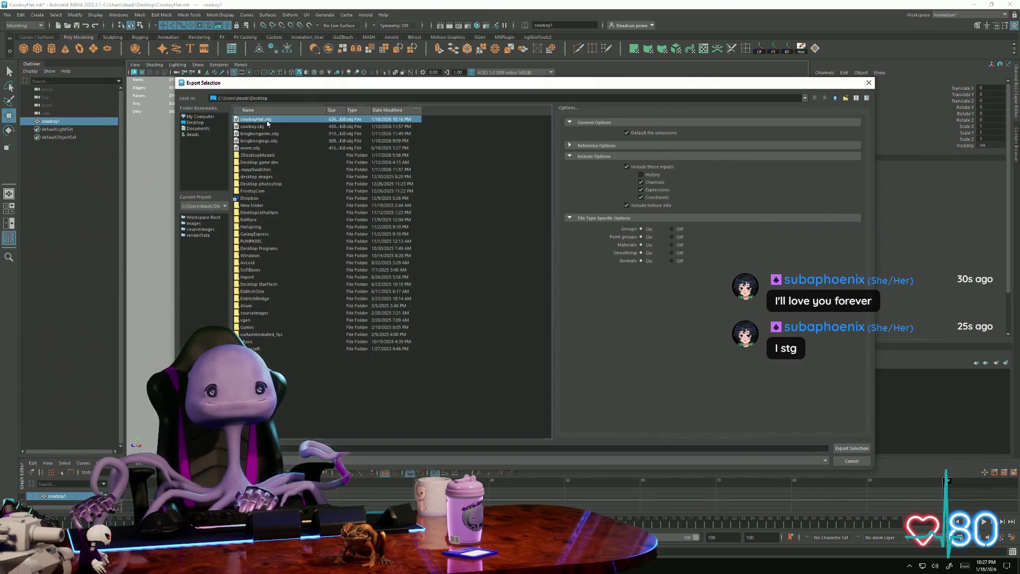
{"action": "left_click", "coordinate": [847, 448]}
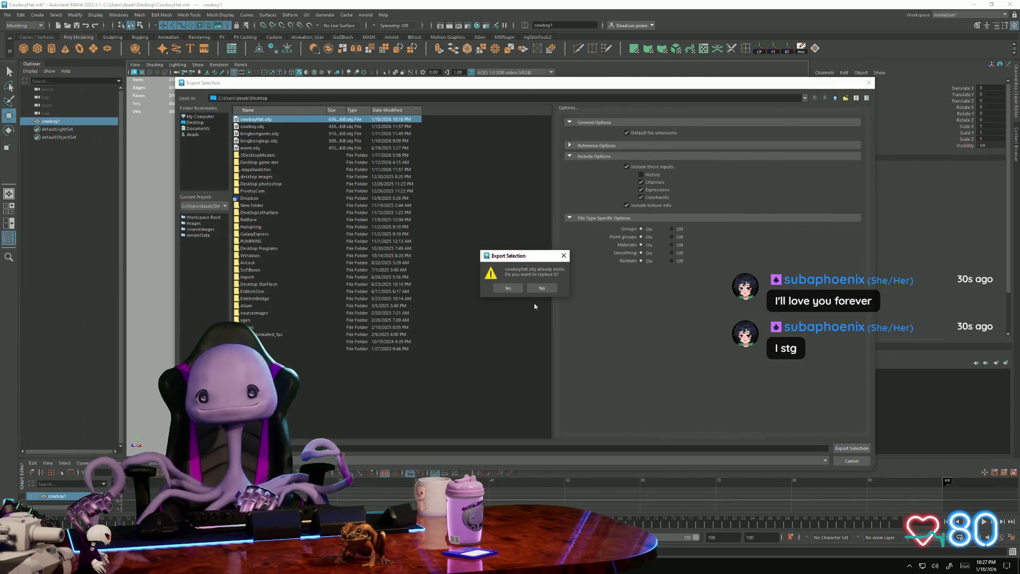
{"action": "left_click", "coordinate": [503, 291]}
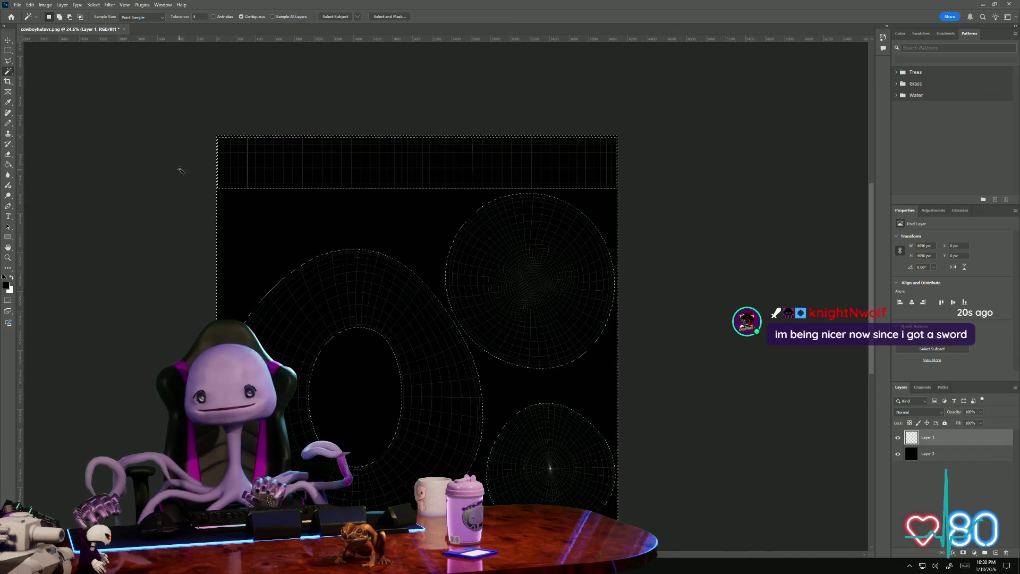
- Contract the UV island selection by a few pixels and add a new empty layer
{"action": "left_click", "coordinate": [94, 6]}
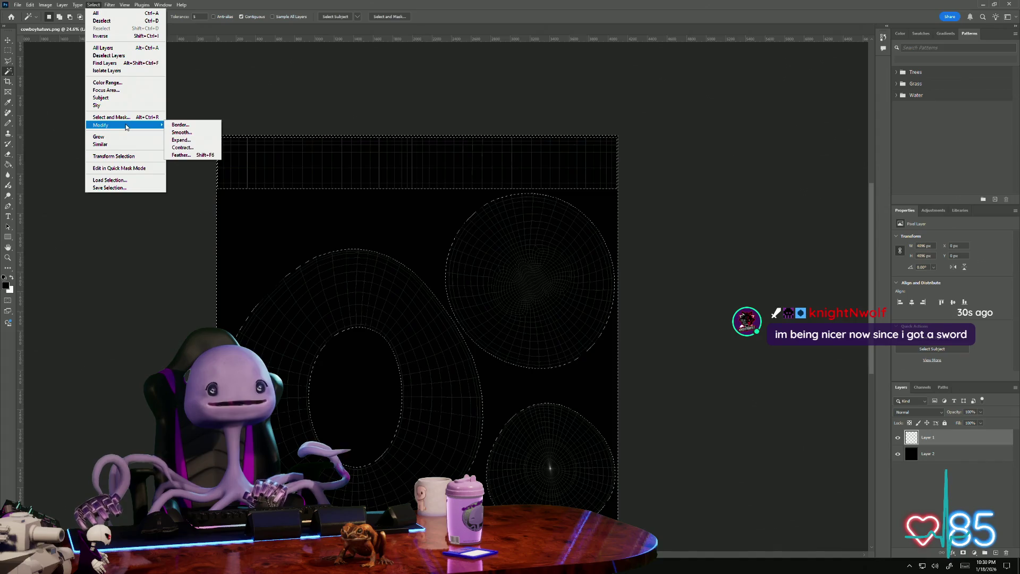
{"action": "mouse_move", "coordinate": [124, 124]}
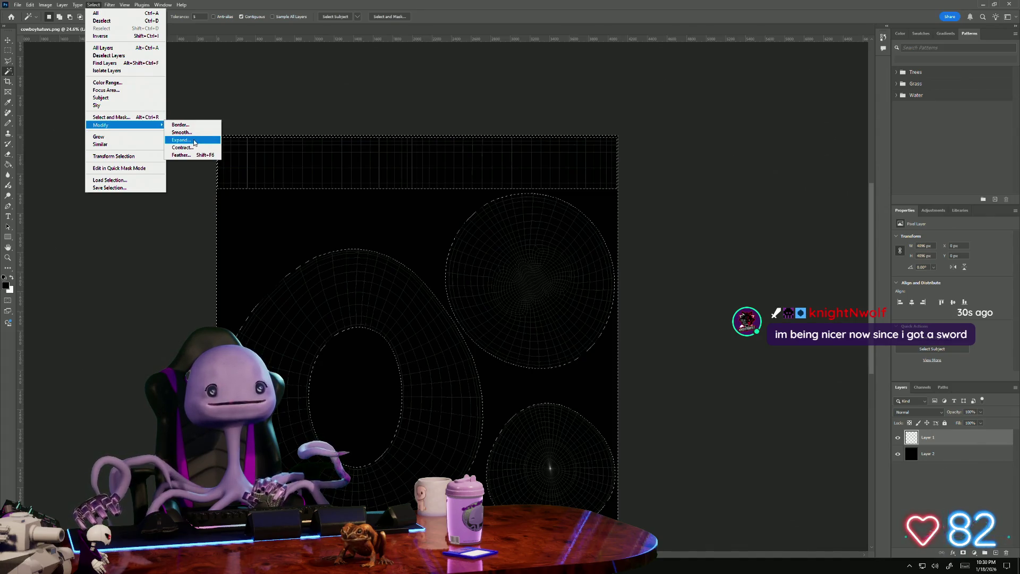
{"action": "left_click", "coordinate": [192, 147]}
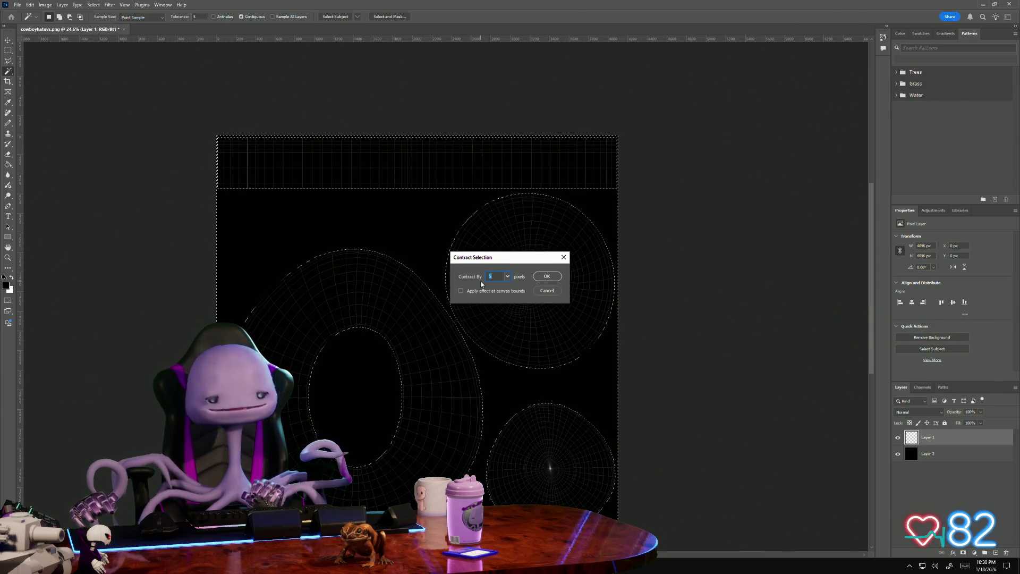
{"action": "key", "text": "Return"}
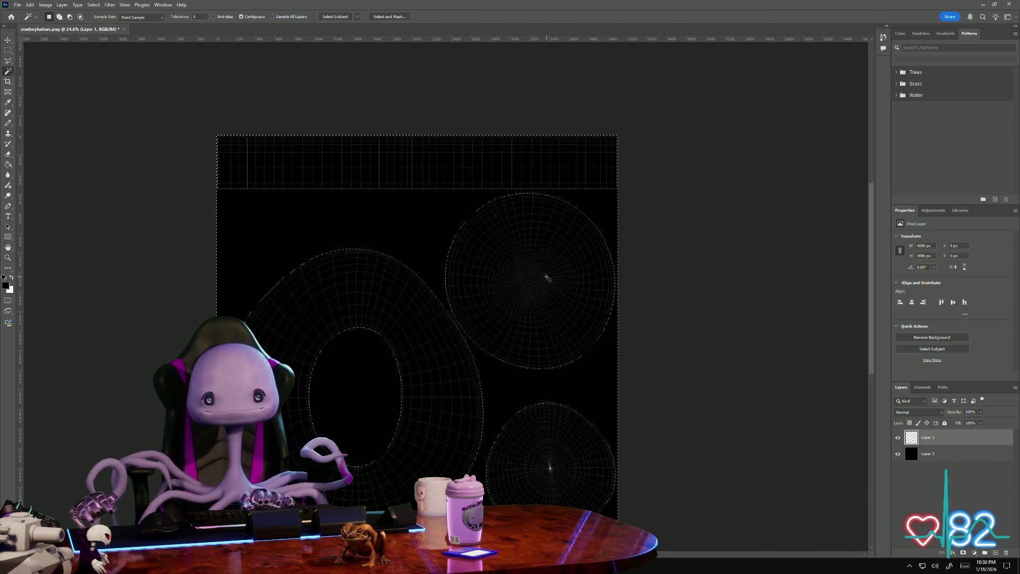
{"action": "scroll", "coordinate": [331, 280], "scroll_direction": "up", "scroll_amount": 3, "text": "alt"}
{"action": "scroll", "coordinate": [330, 280], "scroll_direction": "up", "scroll_amount": 2, "text": "alt"}
{"action": "scroll", "coordinate": [330, 279], "scroll_direction": "down", "scroll_amount": 3, "text": "alt"}
{"action": "scroll", "coordinate": [331, 280], "scroll_direction": "down", "scroll_amount": 2, "text": "alt"}
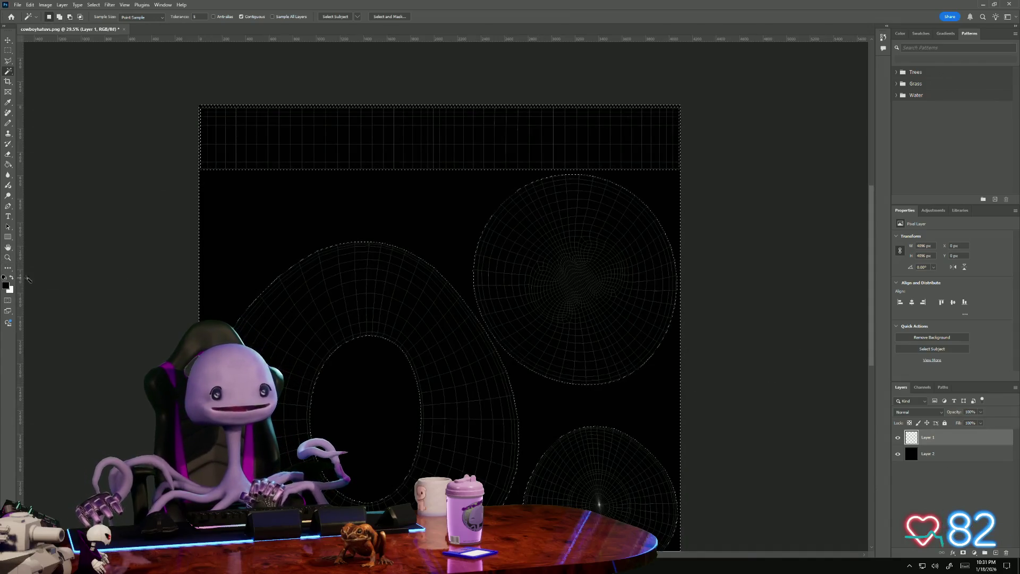
{"action": "left_click", "coordinate": [995, 552]}
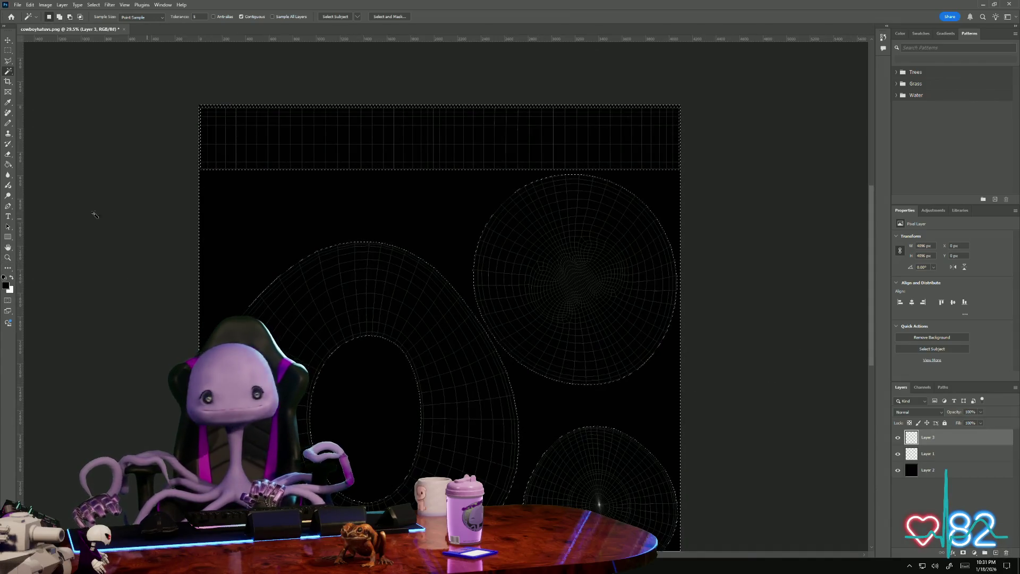
- Set the foreground colour to pure red for the Paint Bucket after trying darker reds
{"action": "left_click", "coordinate": [7, 283]}
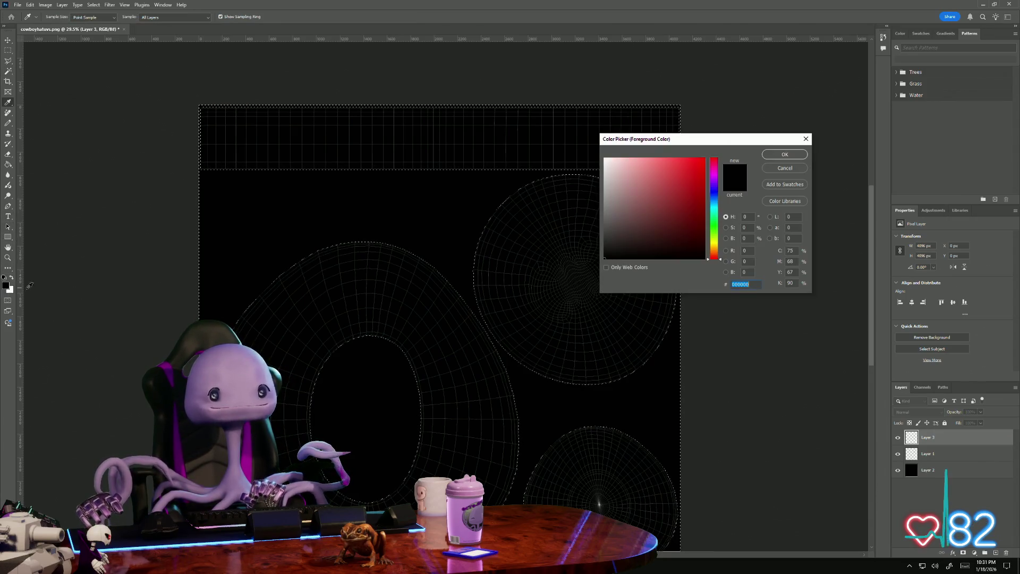
{"action": "left_click", "coordinate": [678, 194]}
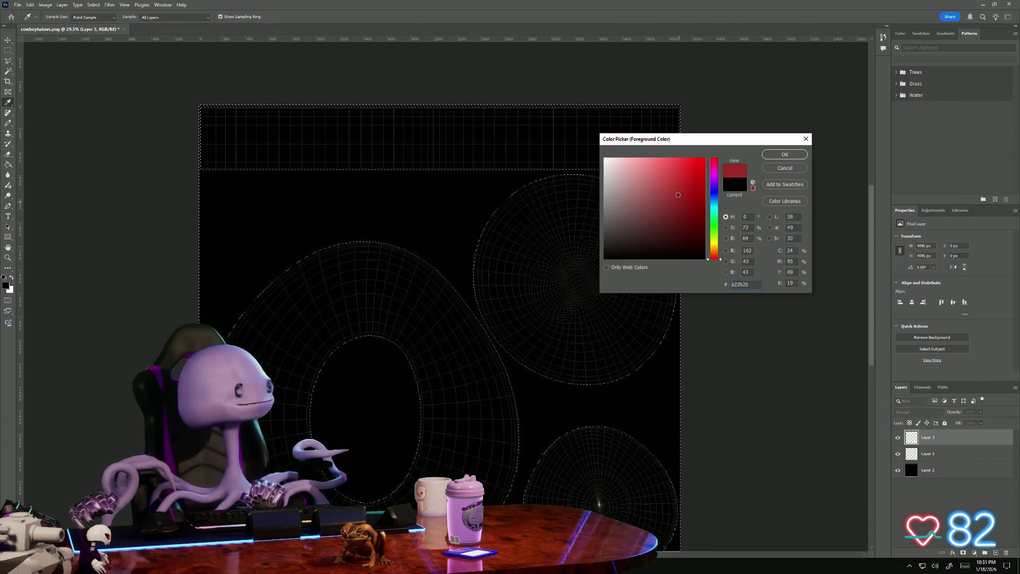
{"action": "left_click", "coordinate": [646, 232]}
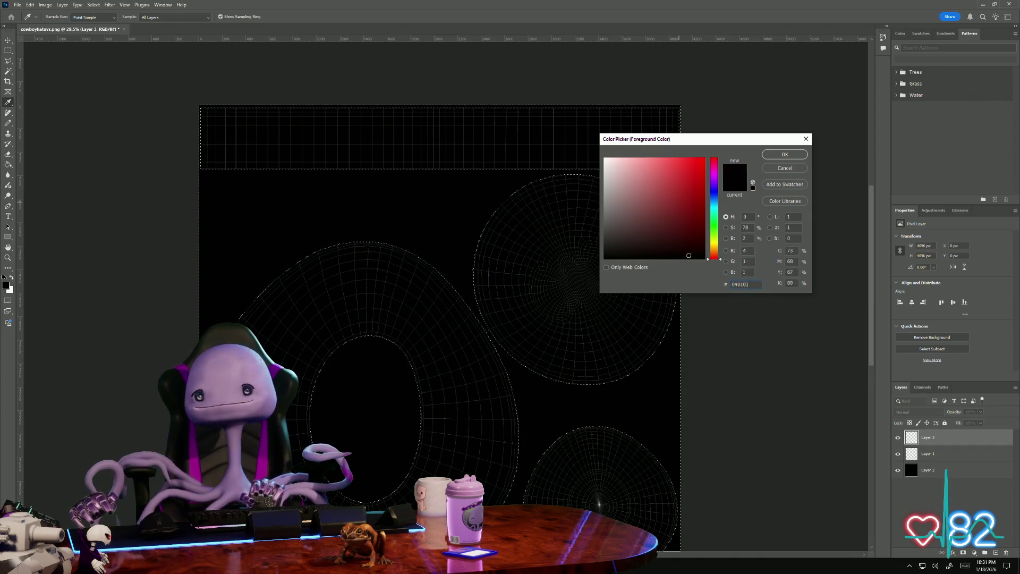
{"action": "left_click", "coordinate": [784, 155]}
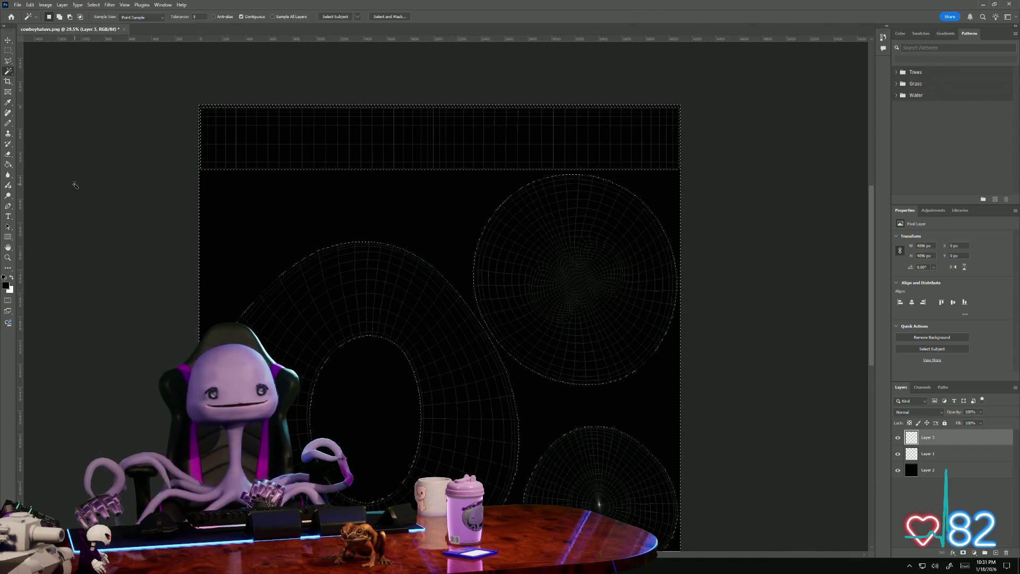
{"action": "left_click", "coordinate": [8, 165]}
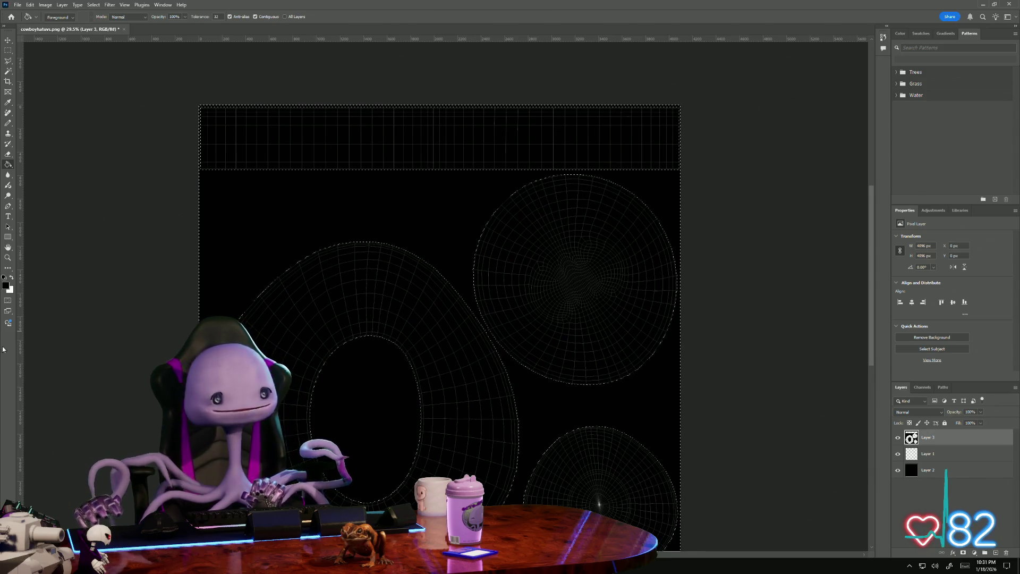
{"action": "left_click", "coordinate": [6, 281]}
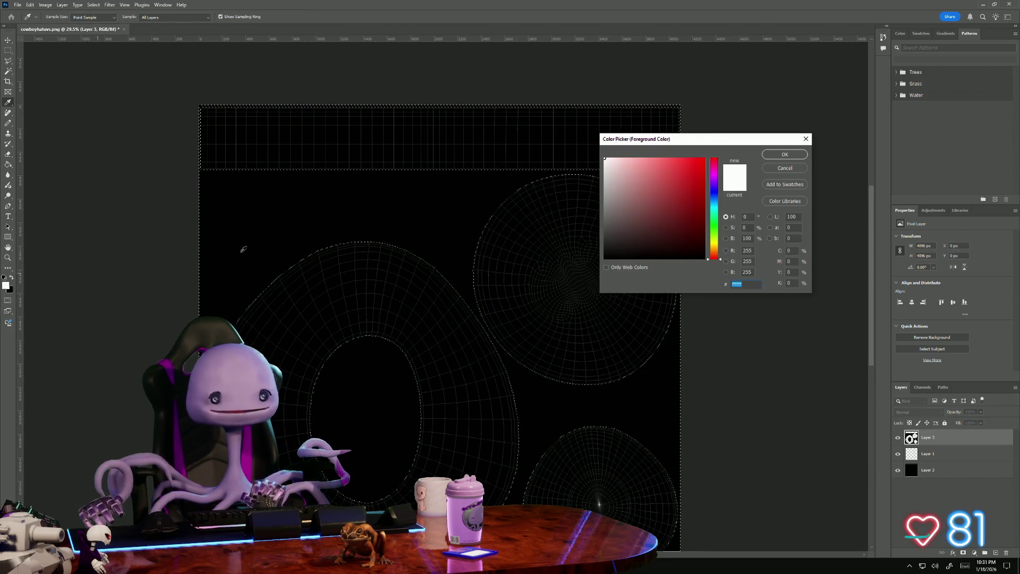
{"action": "left_click_drag", "start_coordinate": [654, 212], "coordinate": [689, 176]}
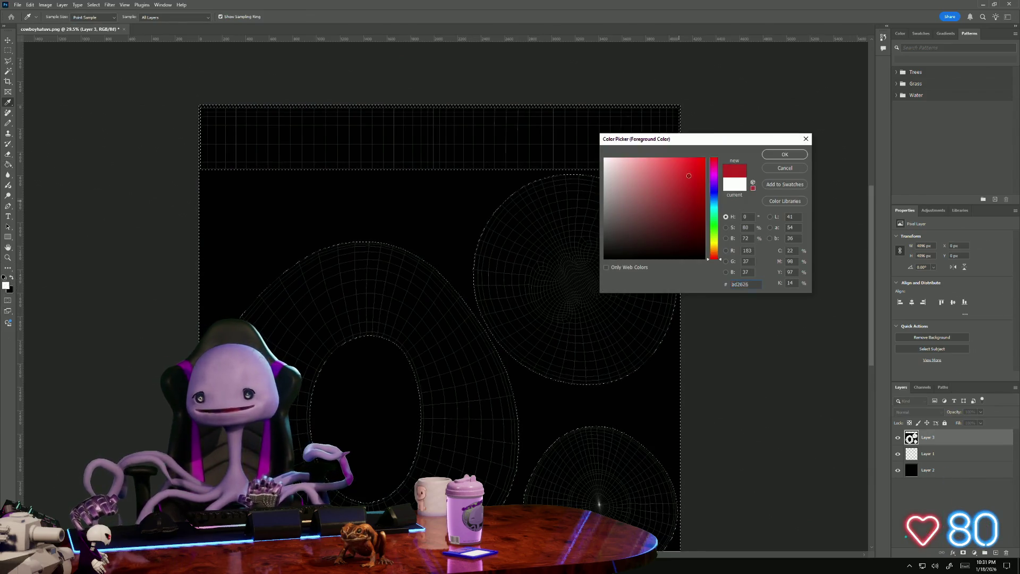
{"action": "left_click", "coordinate": [791, 154]}
- Marquee the top UV band, fill it solid red on a new layer, and reopen the colour picker
{"action": "left_click", "coordinate": [8, 53]}
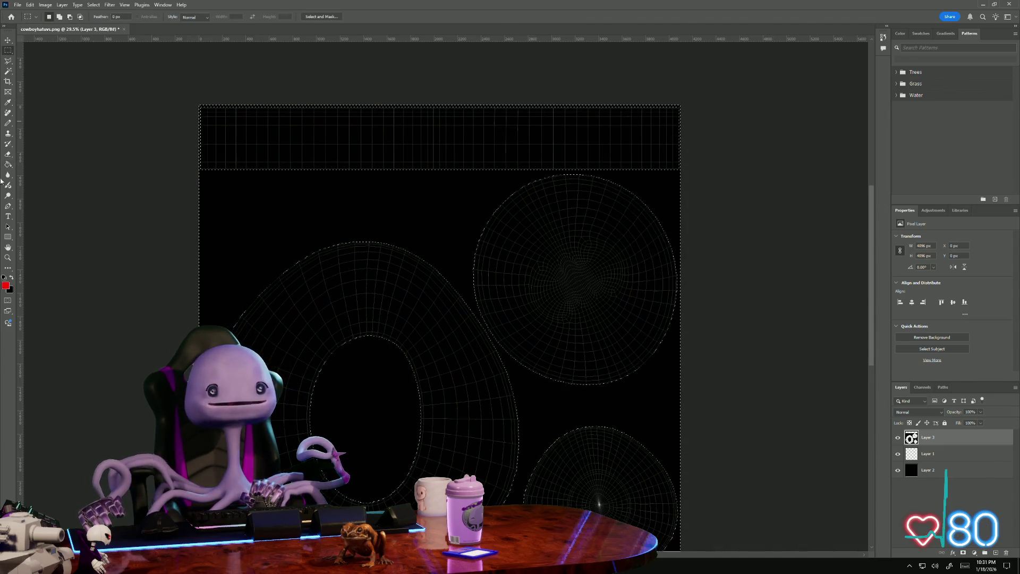
{"action": "left_click_drag", "start_coordinate": [200, 105], "coordinate": [708, 171]}
{"action": "left_click", "coordinate": [950, 455]}
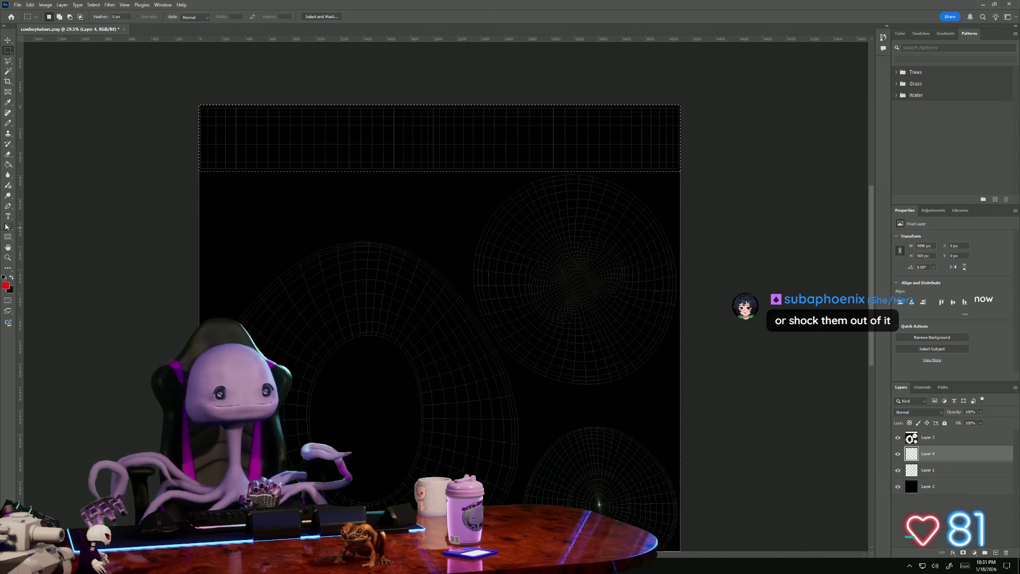
{"action": "left_click", "coordinate": [8, 164]}
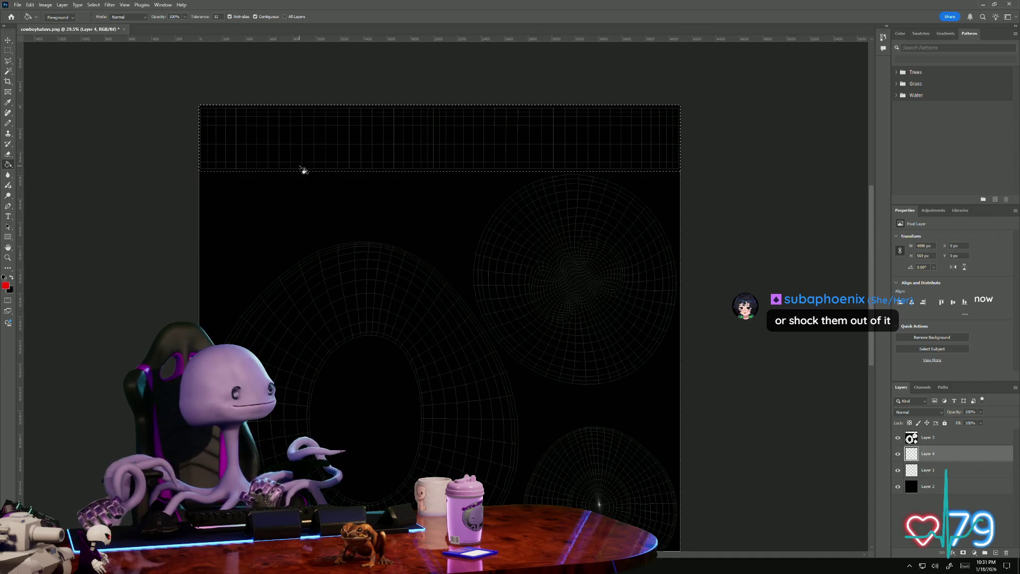
{"action": "left_click", "coordinate": [306, 165]}
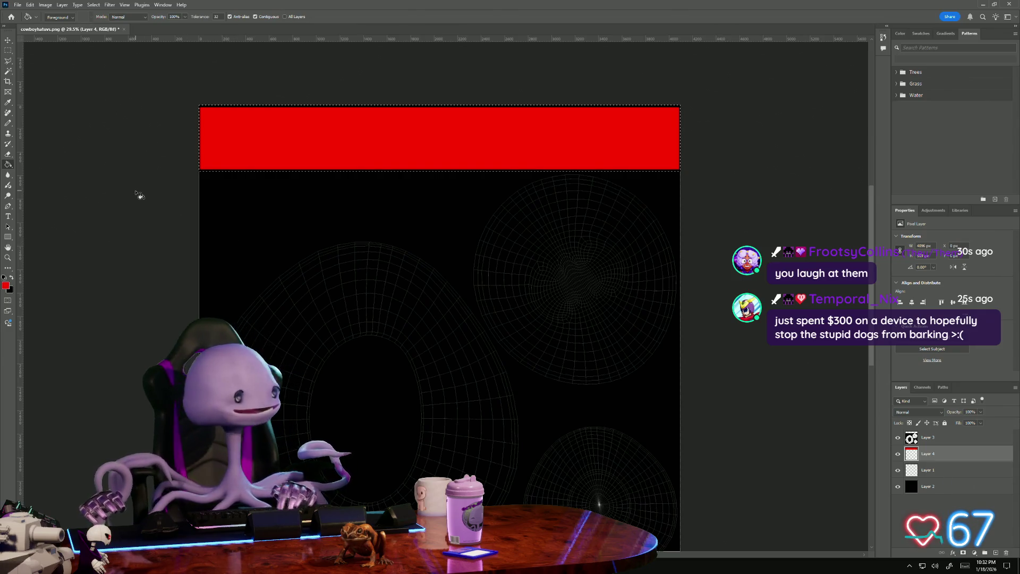
{"action": "left_click", "coordinate": [6, 286]}
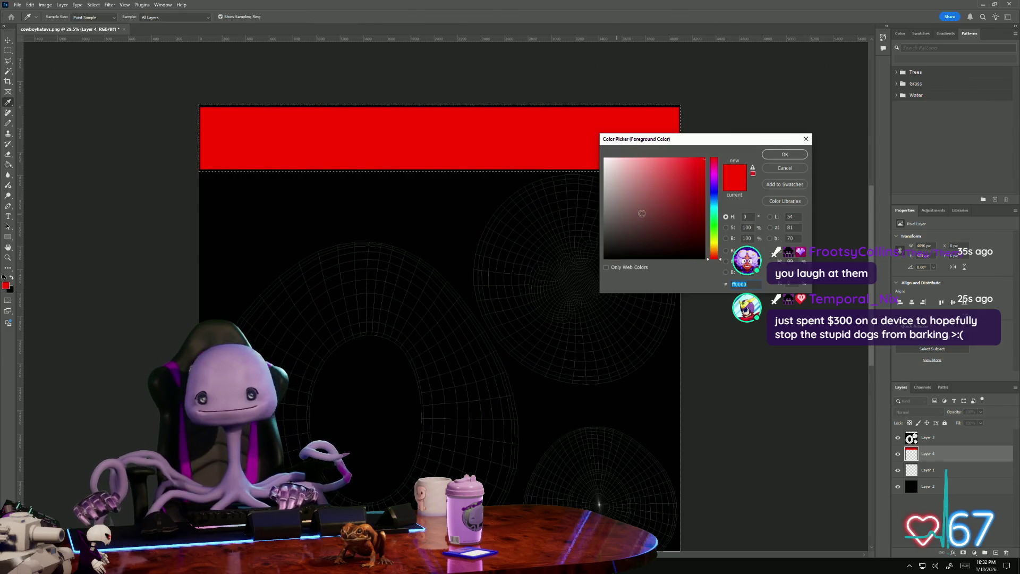
- Set the foreground colour to pure blue (0000ff) with the Paint Bucket active
{"action": "left_click", "coordinate": [715, 200]}
{"action": "left_click_drag", "start_coordinate": [715, 198], "coordinate": [720, 194]}
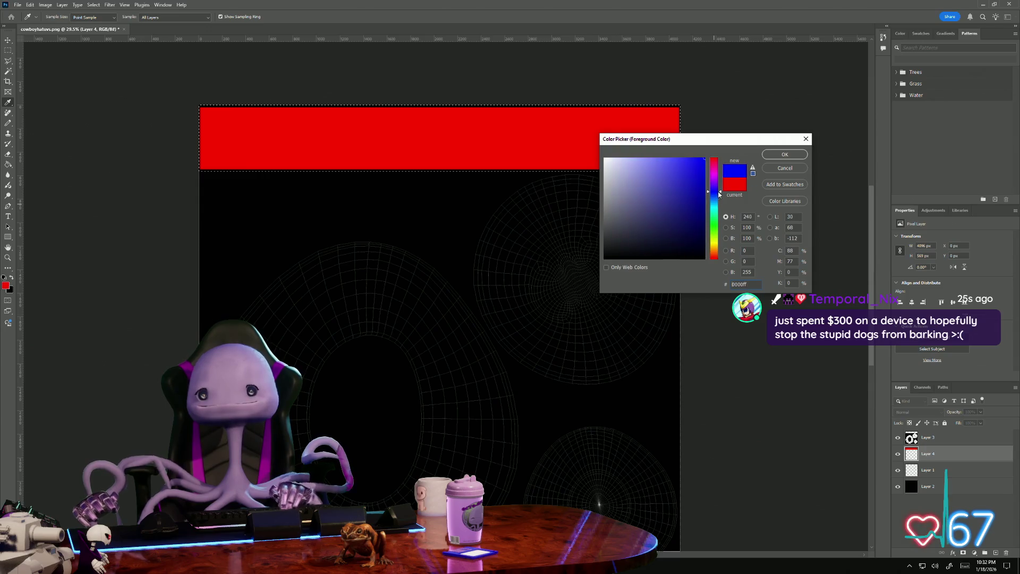
{"action": "left_click", "coordinate": [802, 154]}
{"action": "key", "text": "g"}
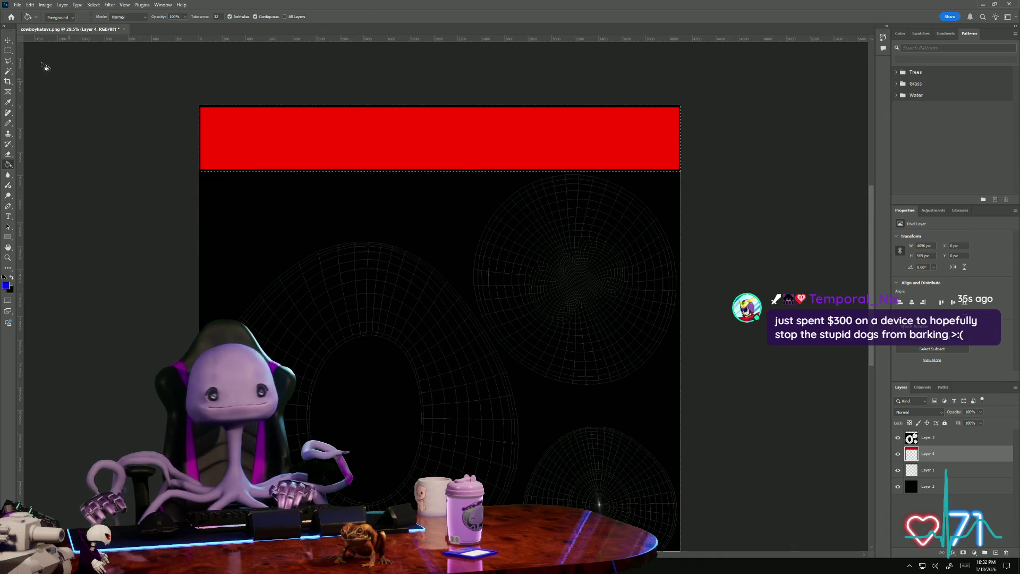
- Clear the band selection and fill the round UV islands below it with solid blue
{"action": "left_click", "coordinate": [8, 54]}
{"action": "left_click", "coordinate": [50, 144]}
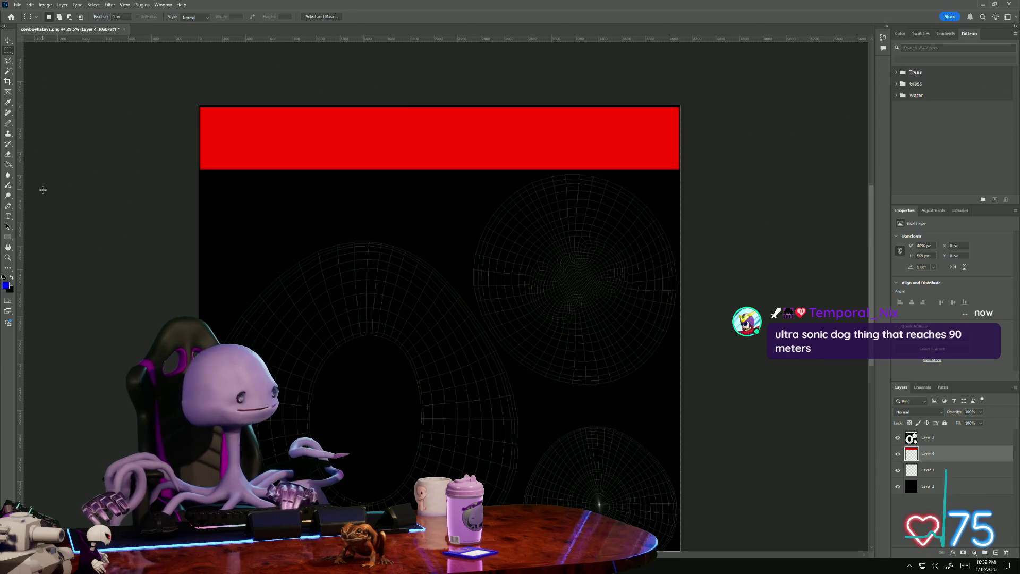
{"action": "key", "text": "g"}
{"action": "left_click", "coordinate": [235, 236]}
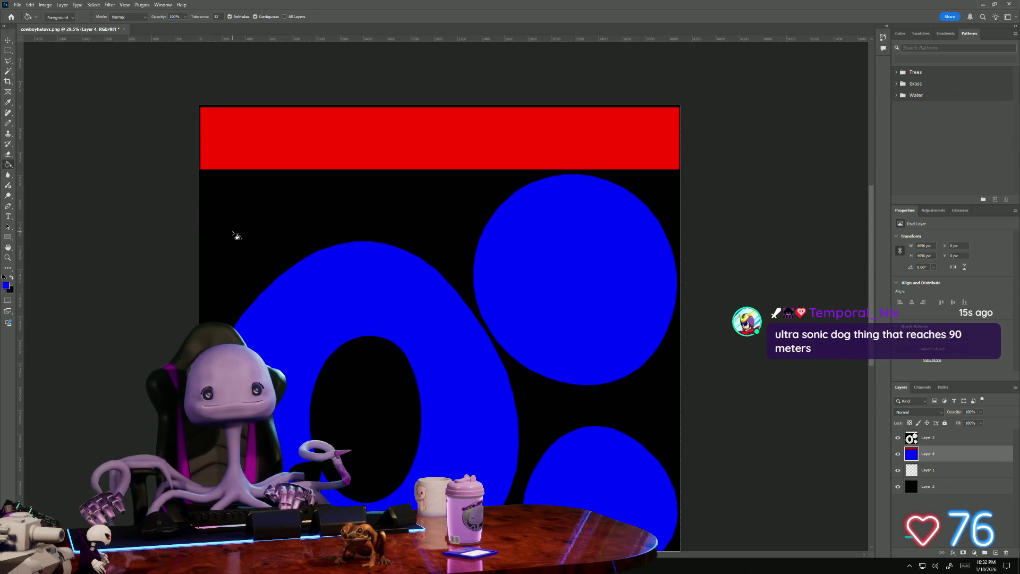
{"action": "left_click", "coordinate": [18, 4]}
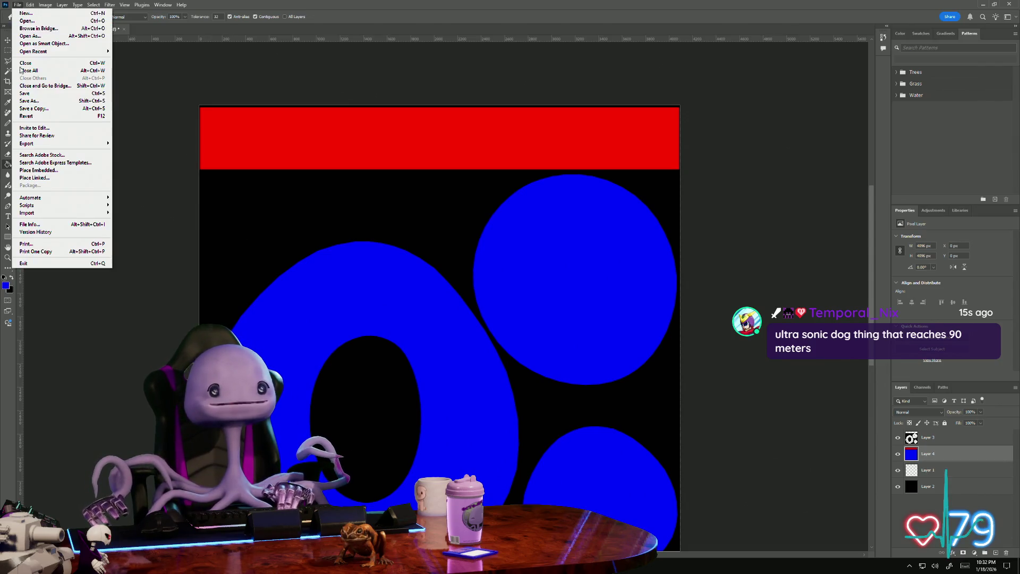
- Abandon the ordinary Save As and start Save a Copy with the PNG format list shown
{"action": "left_click", "coordinate": [47, 102]}
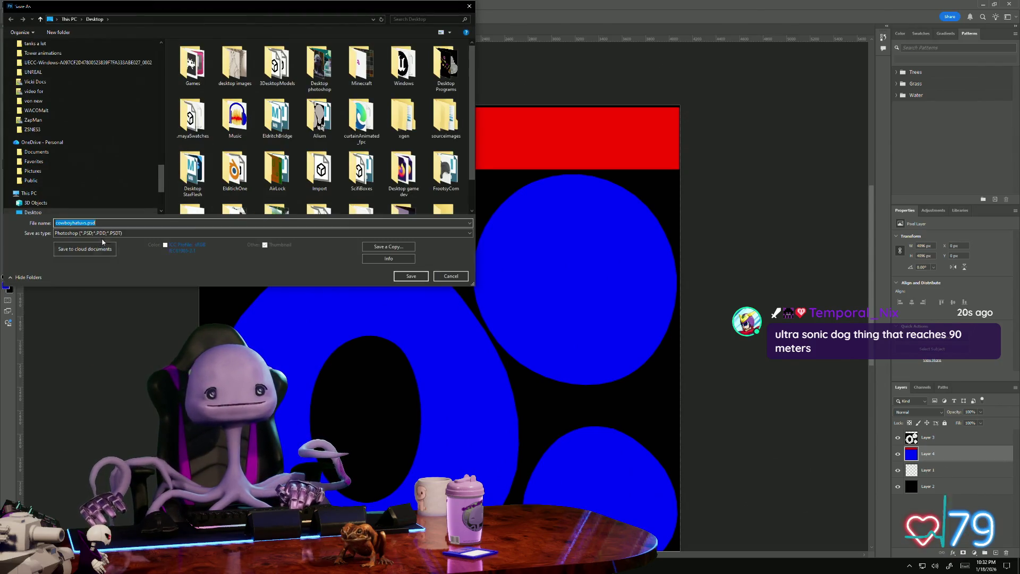
{"action": "left_click", "coordinate": [101, 233]}
{"action": "left_click", "coordinate": [100, 253]}
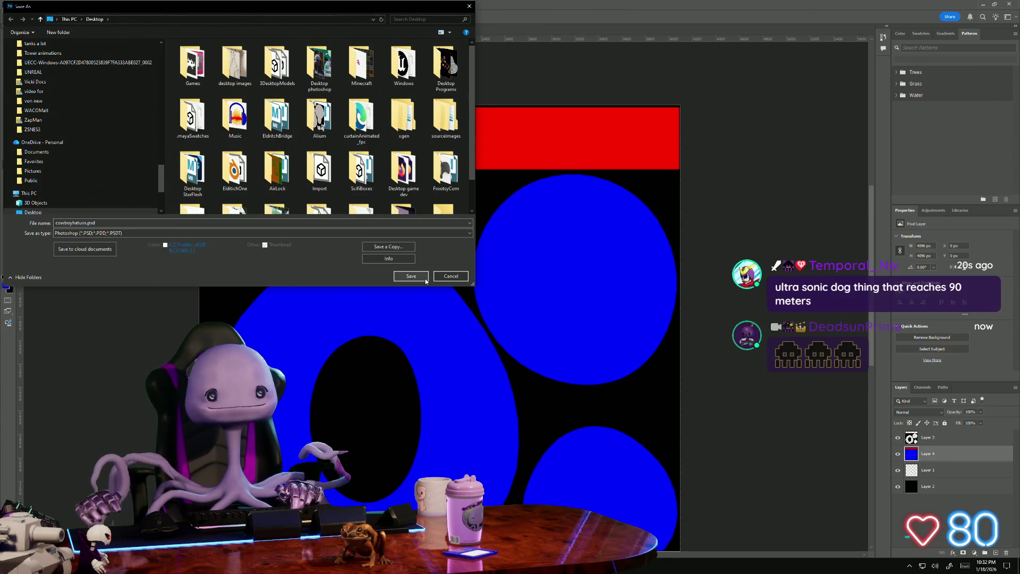
{"action": "left_click", "coordinate": [451, 277]}
{"action": "left_click", "coordinate": [17, 5]}
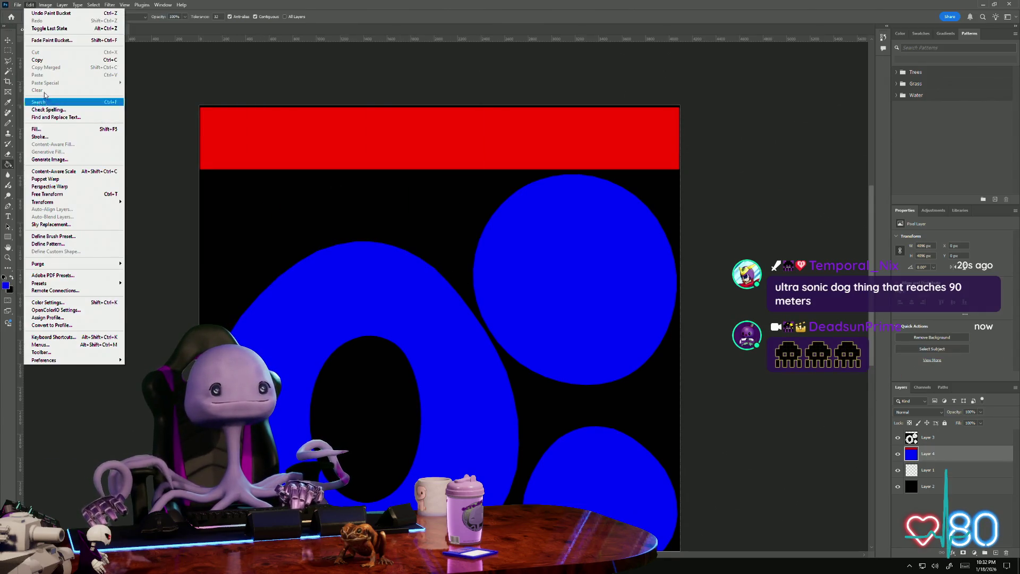
{"action": "left_click", "coordinate": [55, 109]}
{"action": "left_click", "coordinate": [103, 233]}
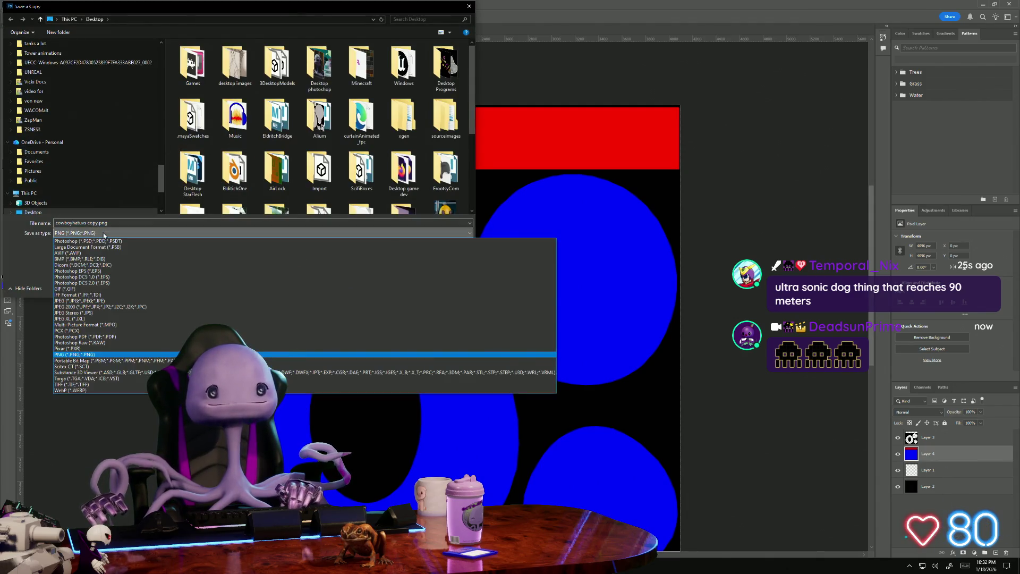
{"action": "scroll", "coordinate": [308, 167], "scroll_direction": "down", "scroll_amount": 3}
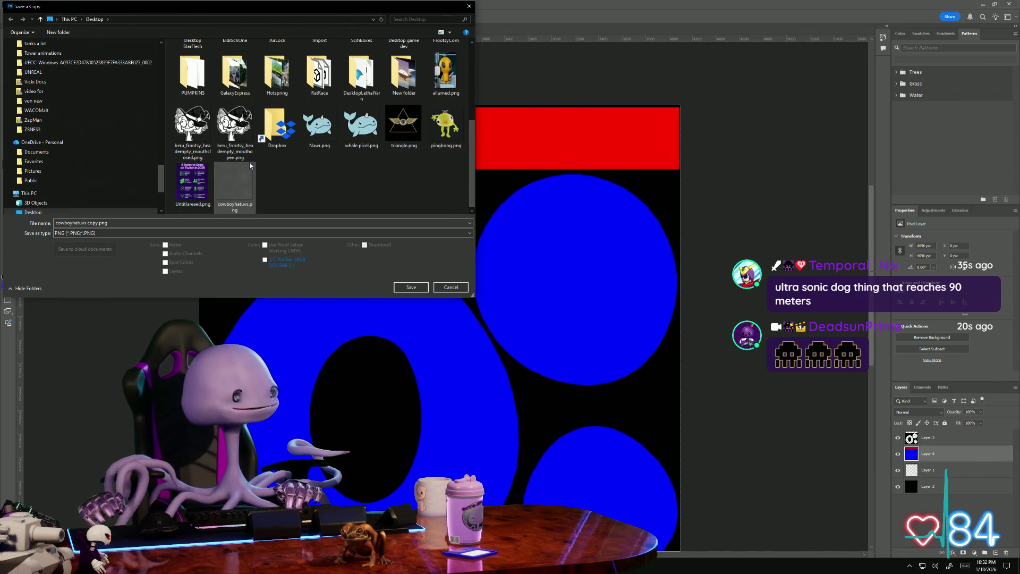
- Name the copy cowboyhatID, save it as PNG with default options, then switch to Quixel Mixer
{"action": "left_click", "coordinate": [75, 223]}
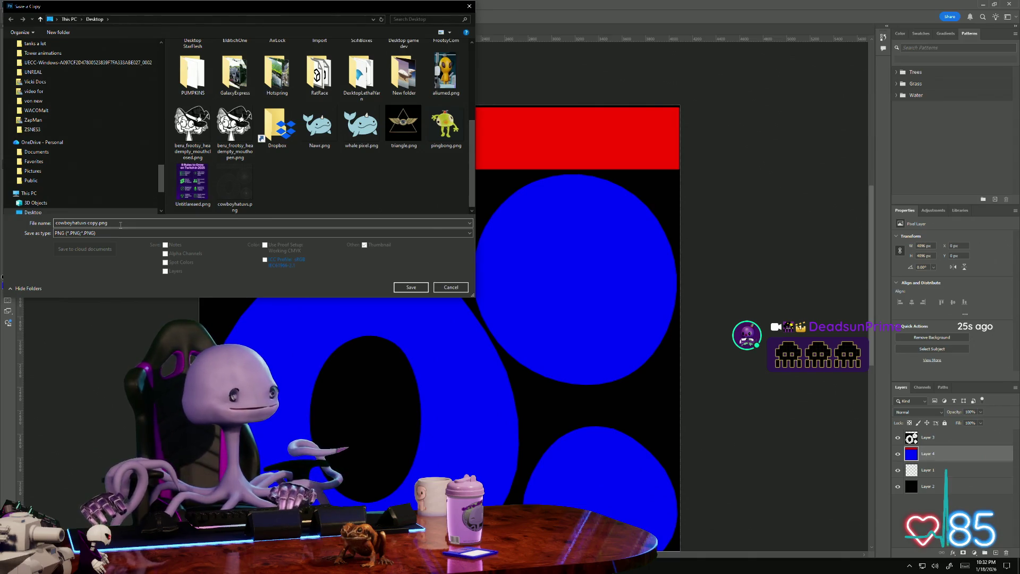
{"action": "key", "text": "ctrl+a"}
{"action": "scroll", "coordinate": [341, 170], "scroll_direction": "up", "scroll_amount": 3}
{"action": "scroll", "coordinate": [341, 170], "scroll_direction": "down", "scroll_amount": 3}
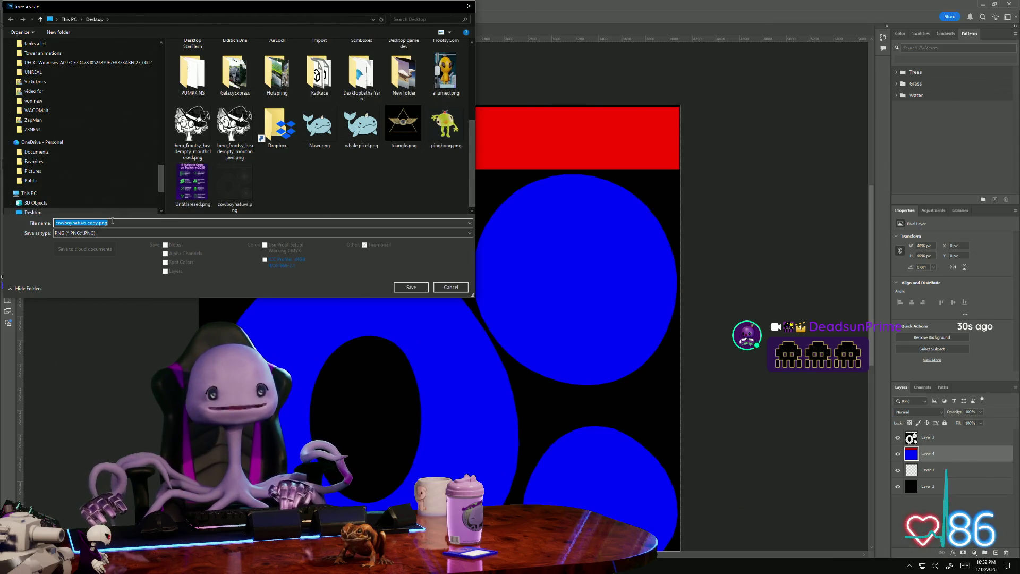
{"action": "type", "text": "cowboy"}
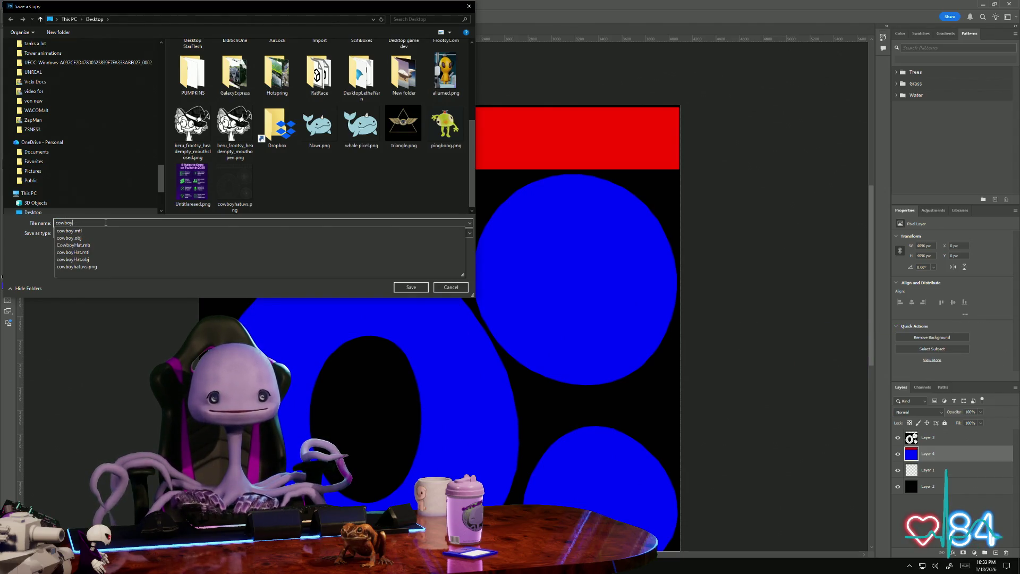
{"action": "type", "text": "ha"}
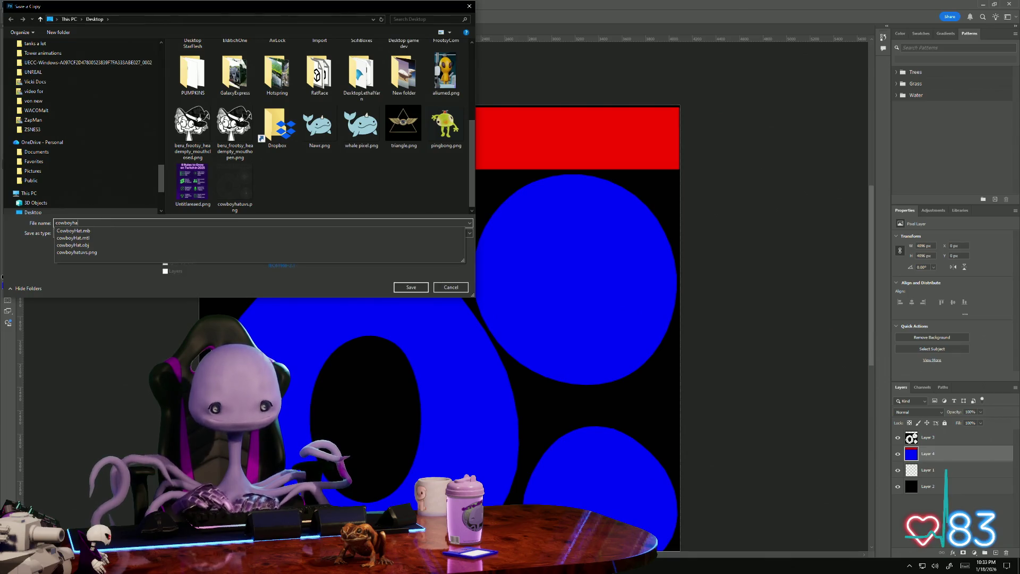
{"action": "type", "text": "t2D"}
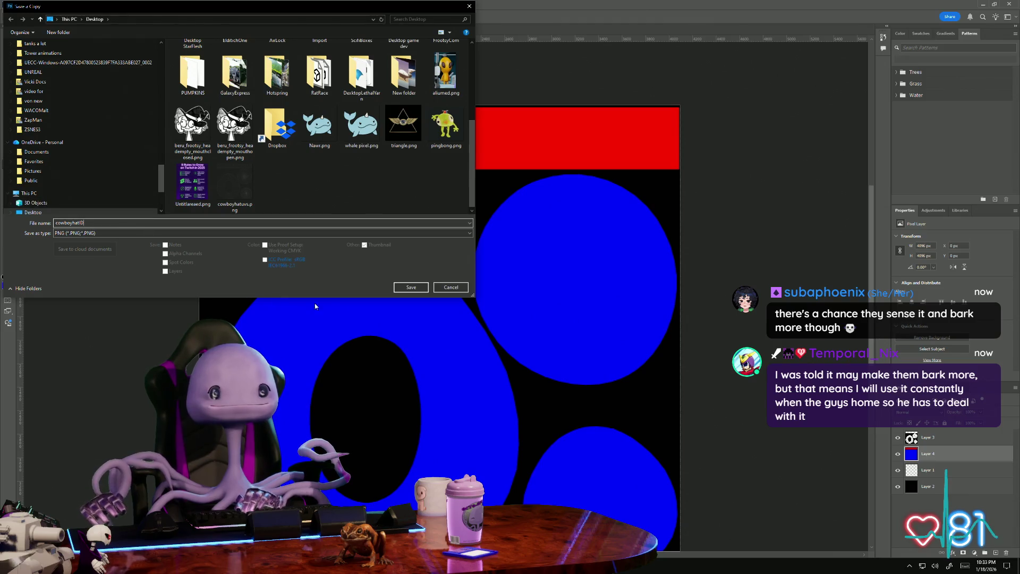
{"action": "left_click", "coordinate": [413, 288]}
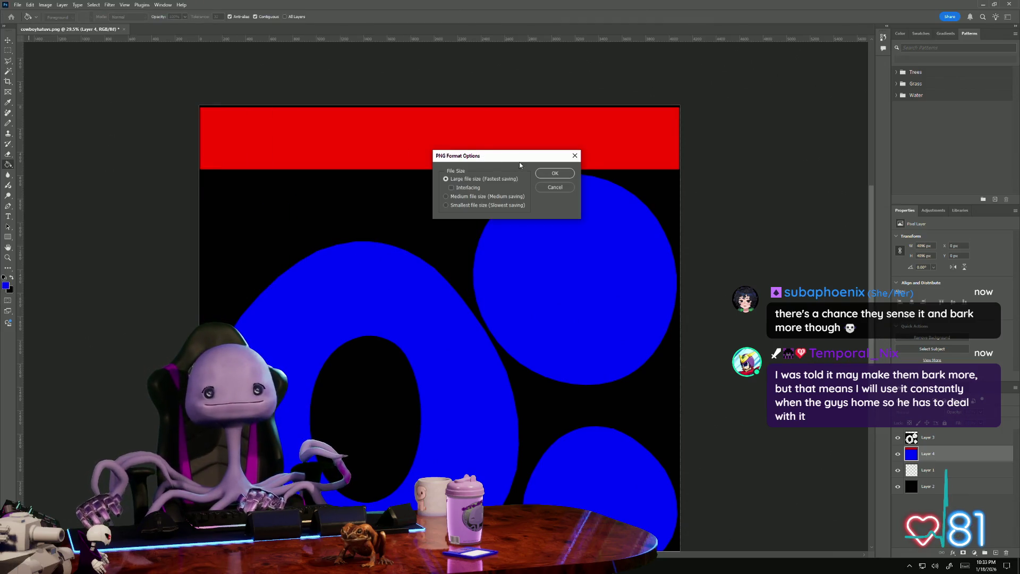
{"action": "left_click", "coordinate": [555, 173]}
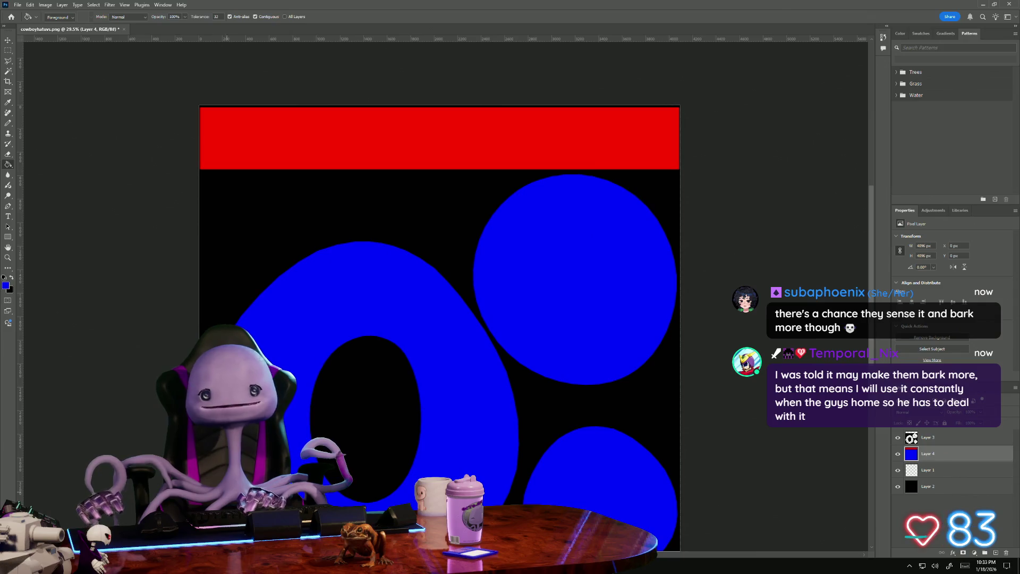
{"action": "key", "text": "alt+Tab"}
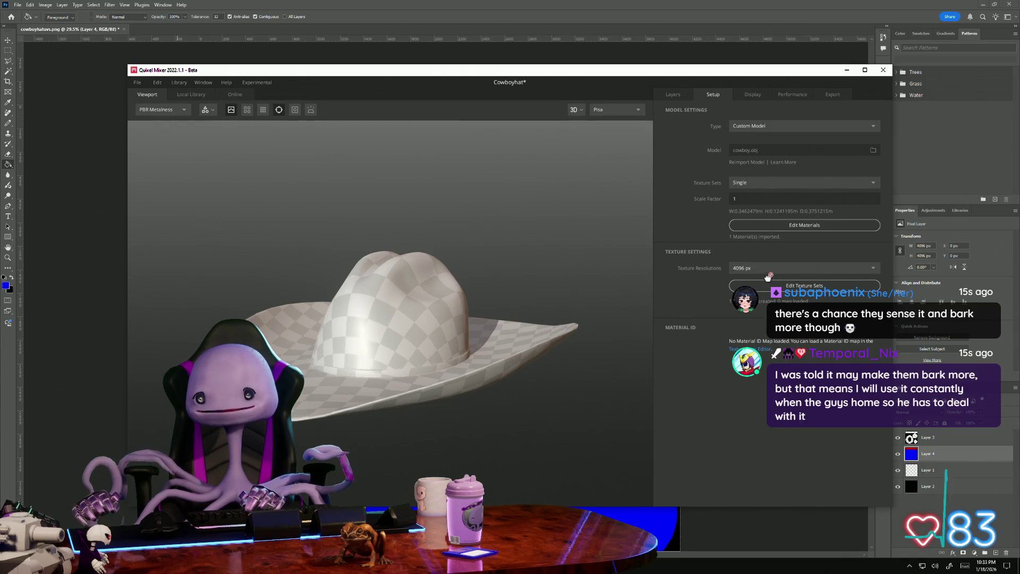
- Enter Edit Texture Sets and back out of the ambient occlusion map browser
{"action": "left_click", "coordinate": [804, 286]}
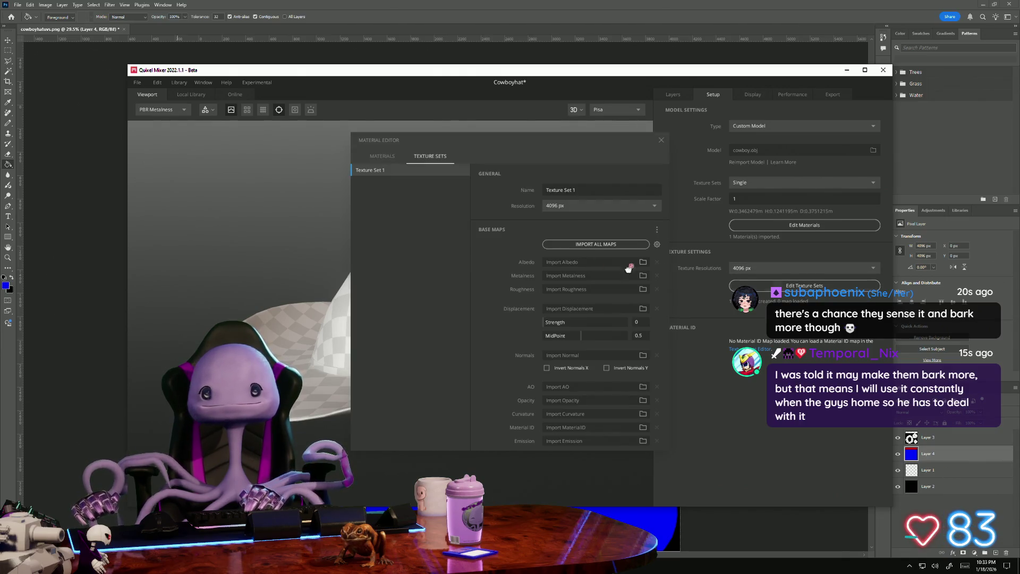
{"action": "left_click", "coordinate": [642, 385]}
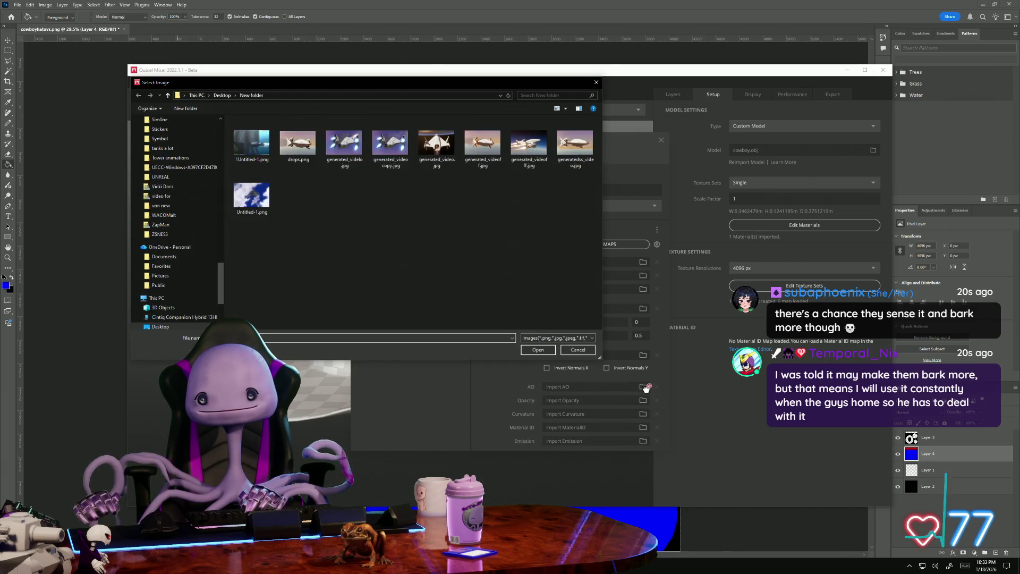
{"action": "left_click", "coordinate": [578, 350]}
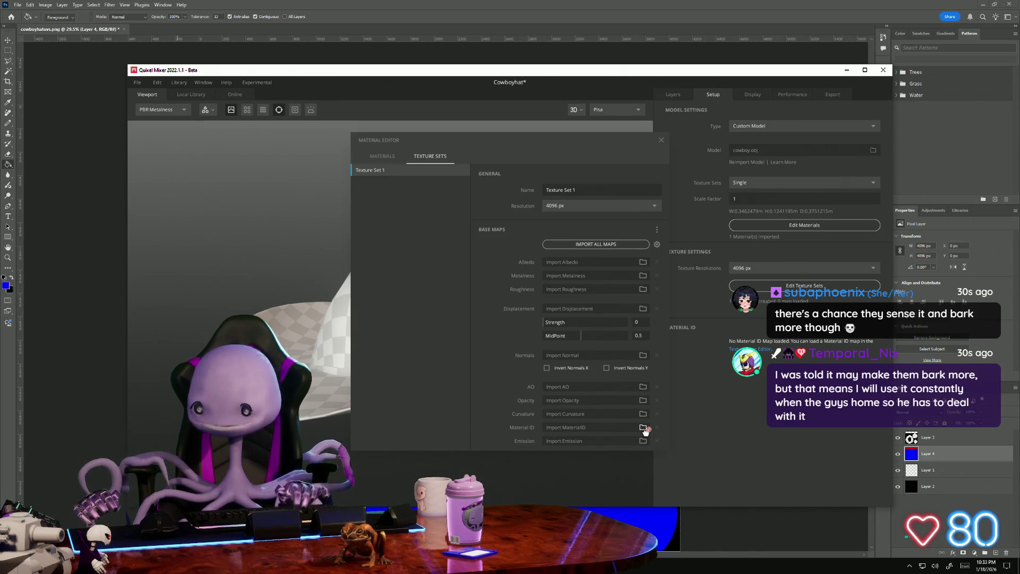
- Load cowboyhatID.png from the Desktop as the material ID map
{"action": "left_click", "coordinate": [615, 426]}
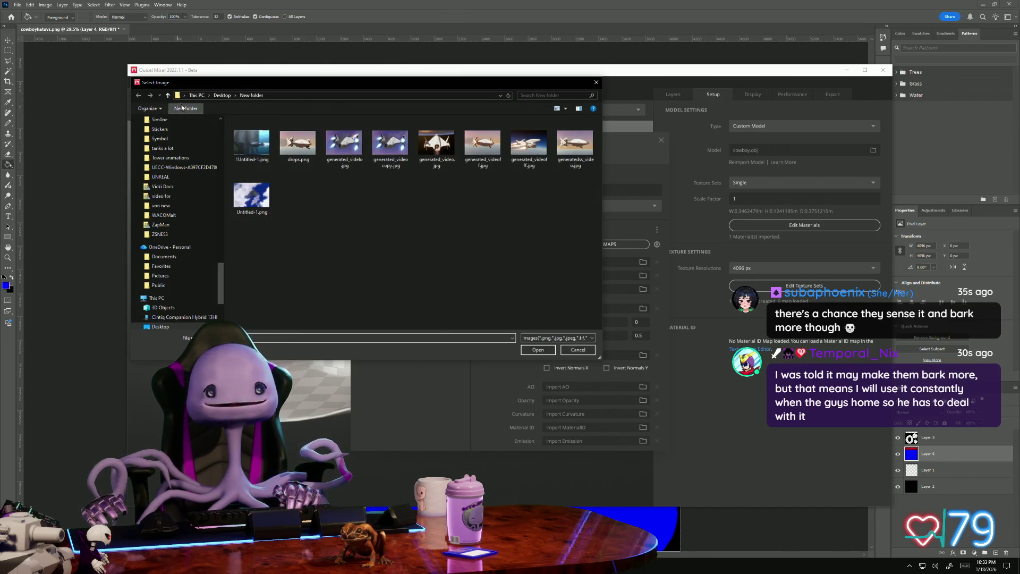
{"action": "key", "text": "alt+Up"}
{"action": "left_click", "coordinate": [298, 302]}
{"action": "left_click", "coordinate": [538, 350]}
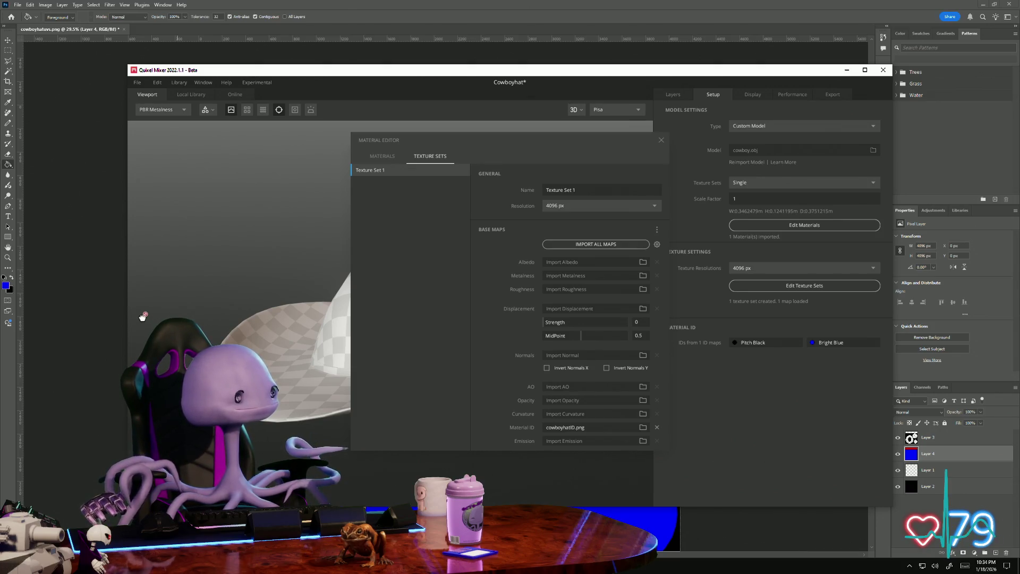
- Close Quixel Mixer choosing Don't Save, leaving Photoshop's ID map on screen
{"action": "left_click", "coordinate": [102, 421]}
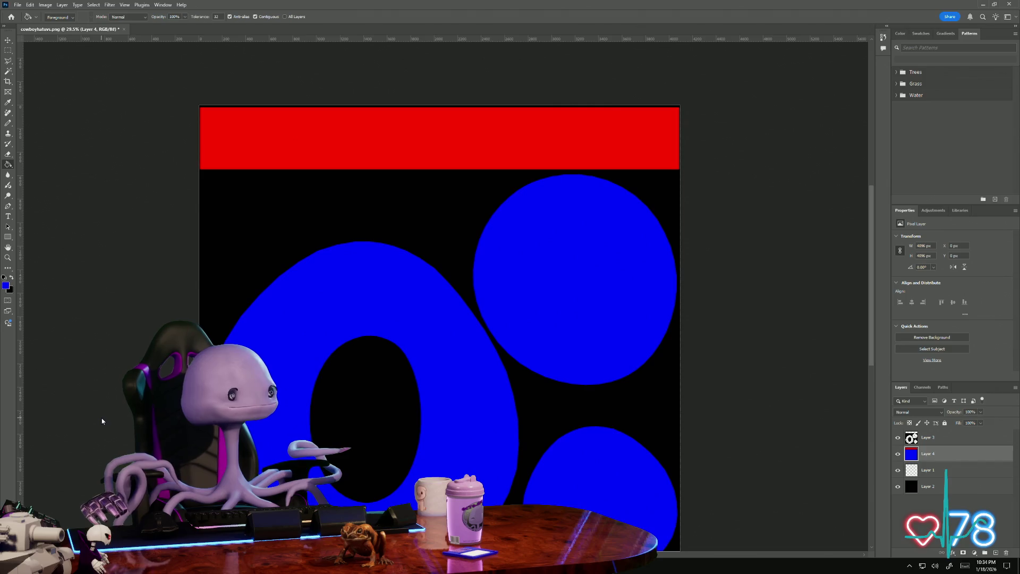
{"action": "key", "text": "alt+Tab"}
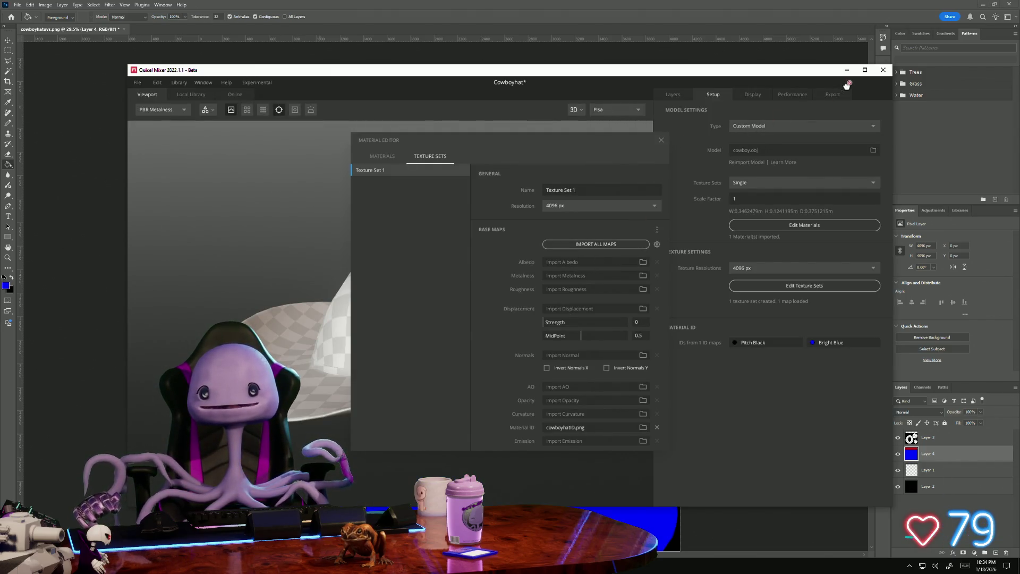
{"action": "left_click", "coordinate": [884, 69]}
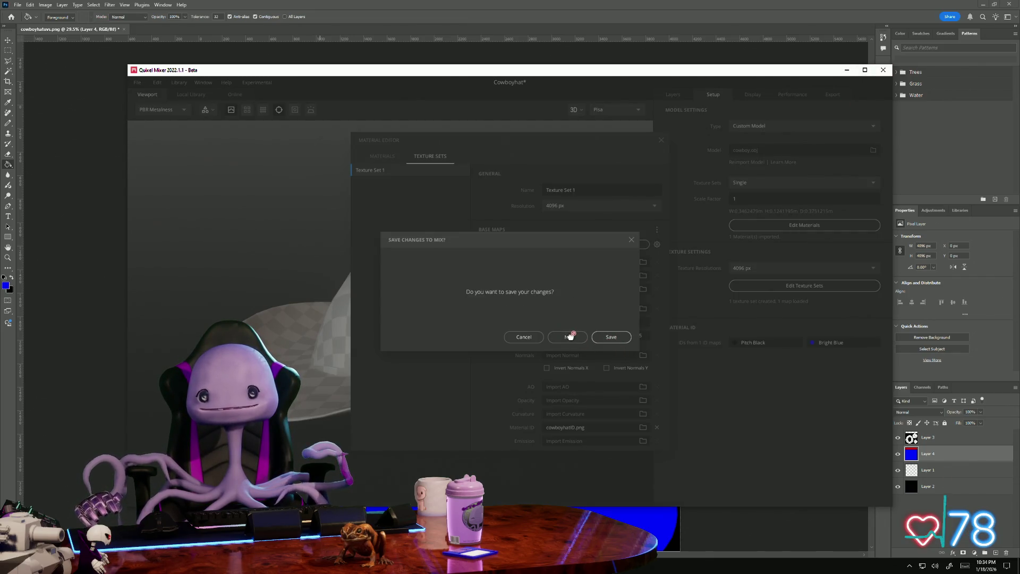
{"action": "left_click", "coordinate": [566, 338]}
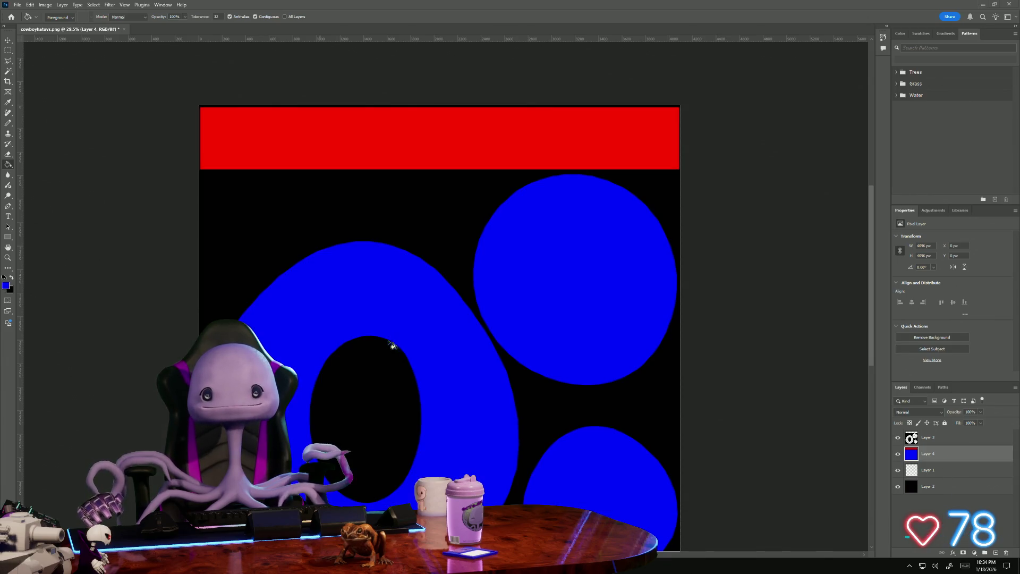
- Relaunch Quixel Mixer and create a new 4096 px mix named Cowboyhat
{"action": "key", "text": "super"}
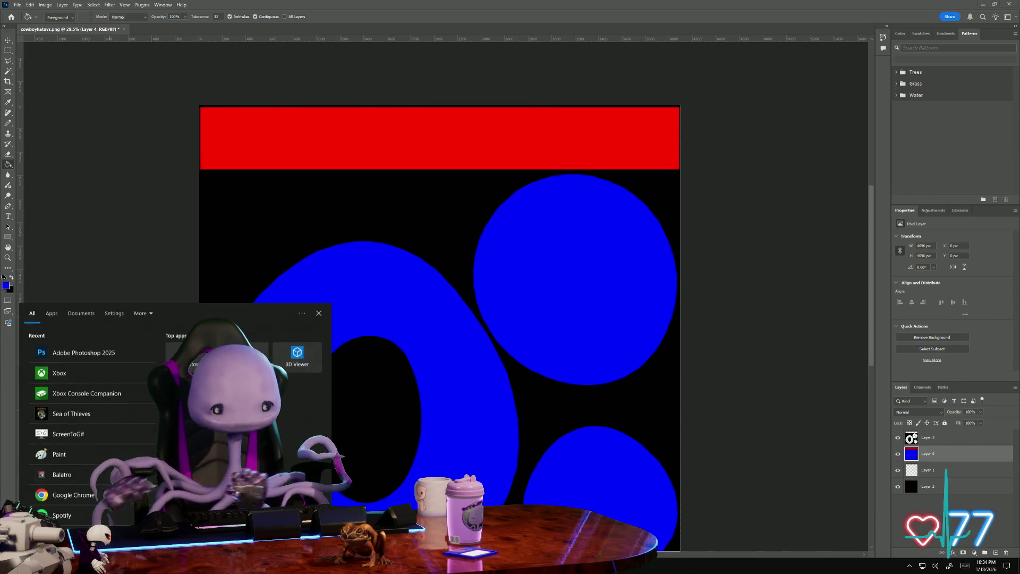
{"action": "type", "text": "quixel"}
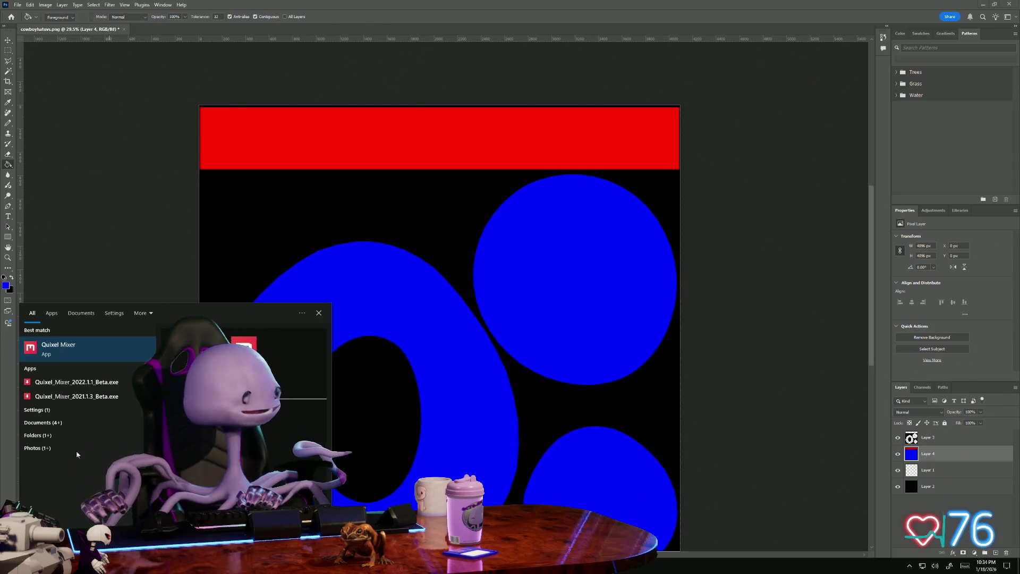
{"action": "left_click", "coordinate": [100, 348]}
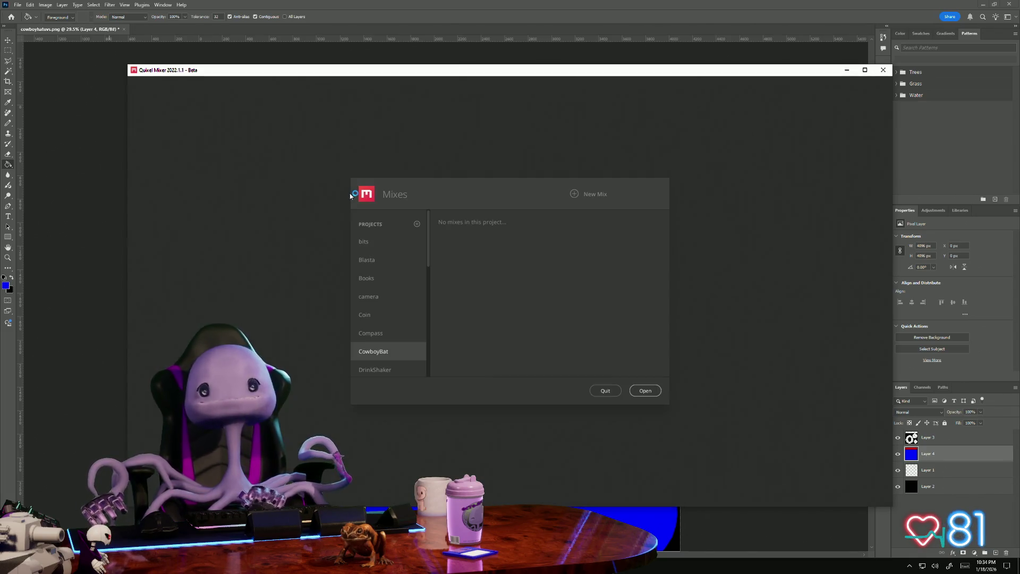
{"action": "left_click", "coordinate": [382, 334]}
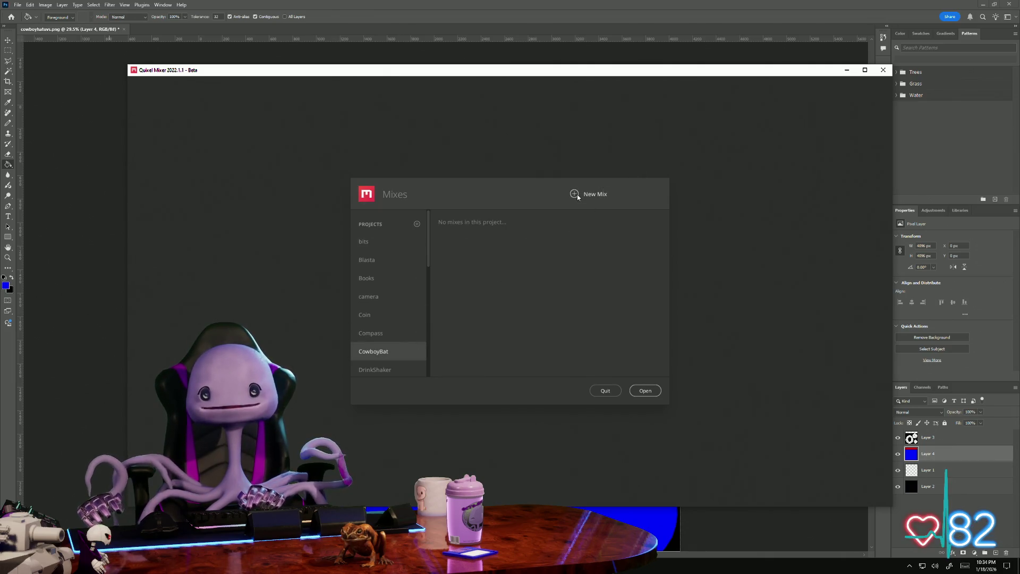
{"action": "left_click", "coordinate": [577, 195]}
{"action": "type", "text": "Co"}
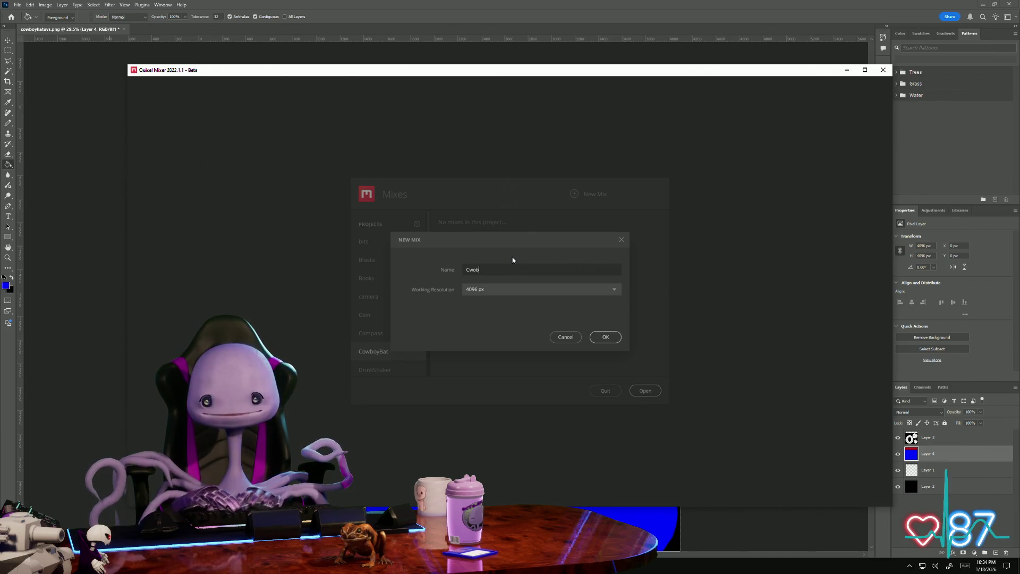
{"action": "type", "text": "wb"}
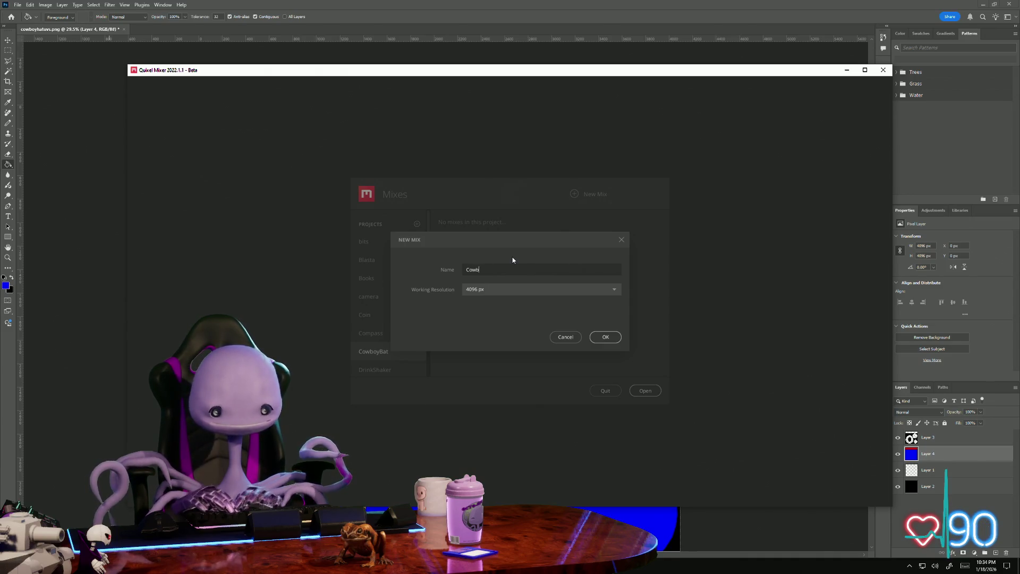
{"action": "type", "text": "oyhat"}
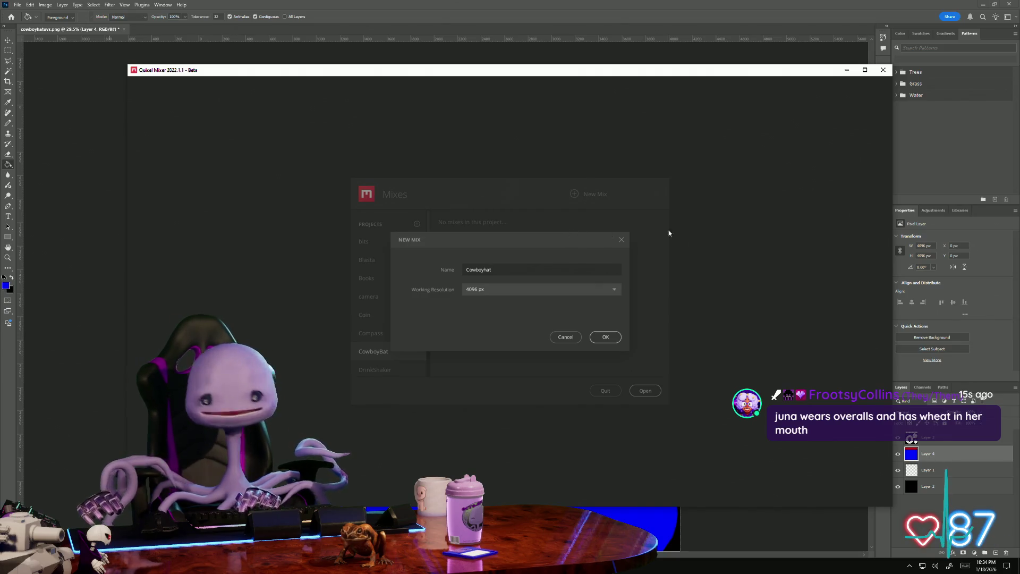
{"action": "left_click", "coordinate": [619, 338]}
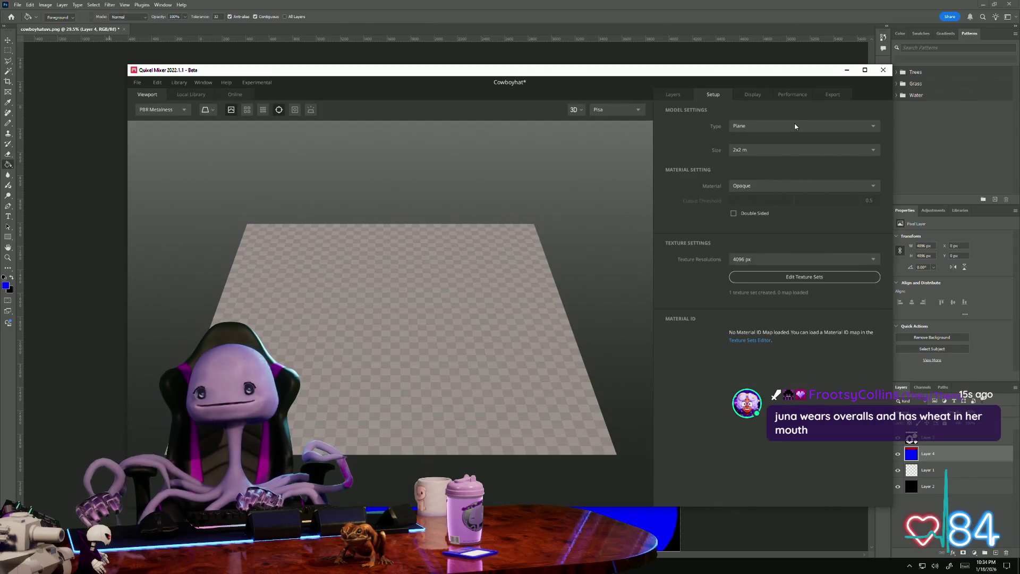
- Set the model type to Custom Model and load cowboyHat.obj
{"action": "left_click", "coordinate": [795, 126]}
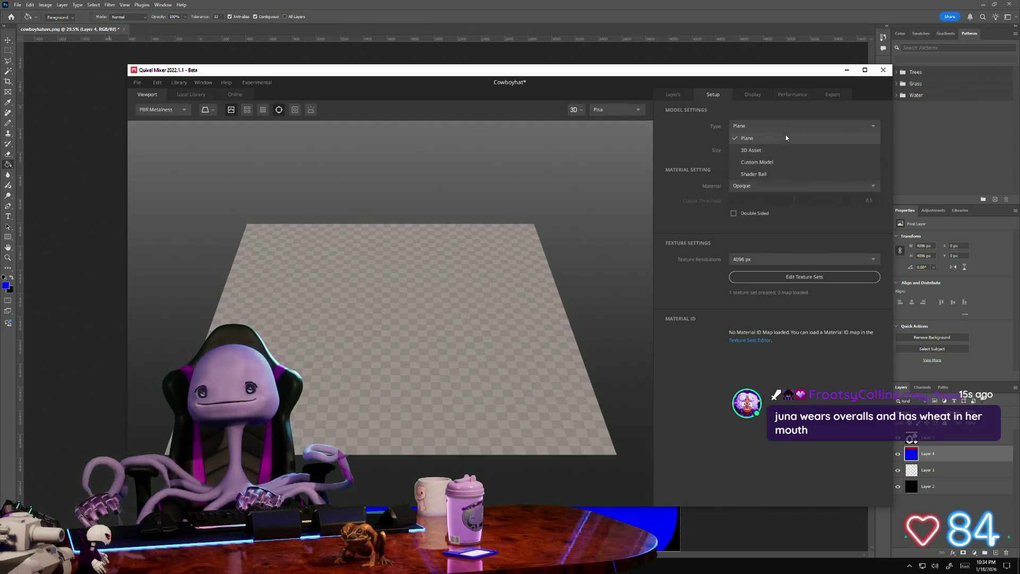
{"action": "left_click", "coordinate": [775, 164]}
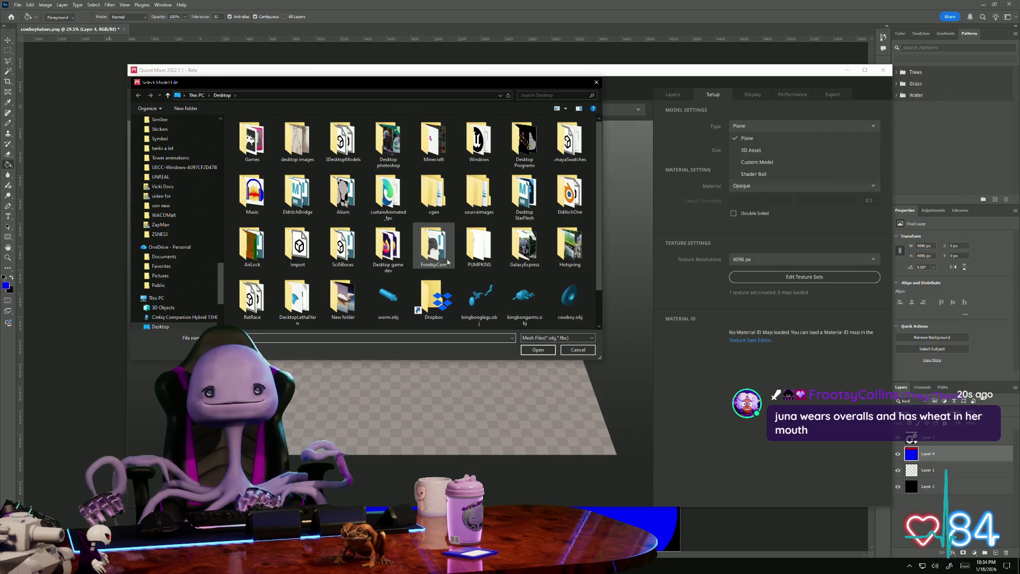
{"action": "scroll", "coordinate": [571, 301], "scroll_direction": "down", "scroll_amount": 1}
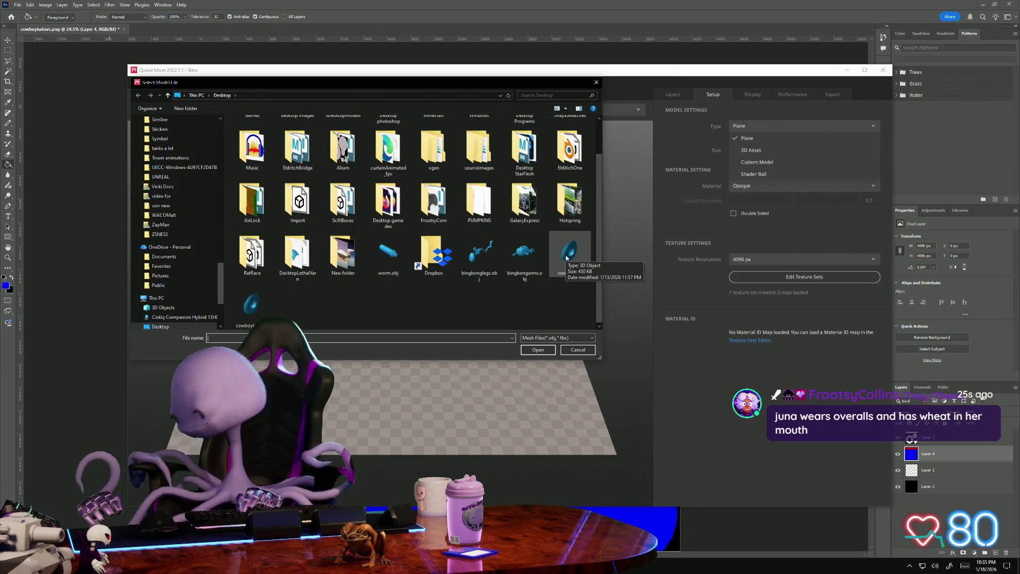
{"action": "mouse_move", "coordinate": [252, 304]}
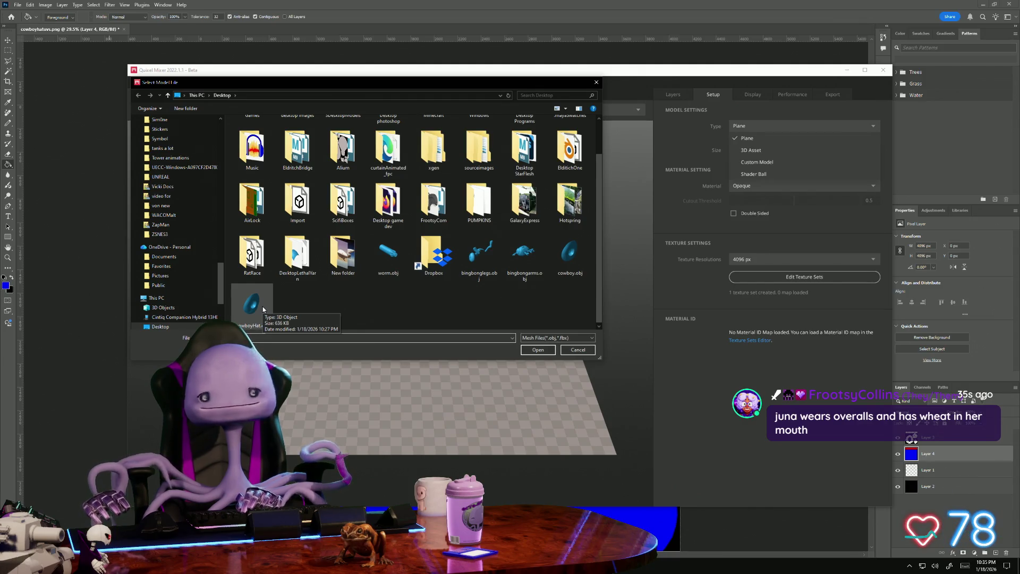
{"action": "left_click", "coordinate": [251, 303]}
{"action": "left_click", "coordinate": [533, 351]}
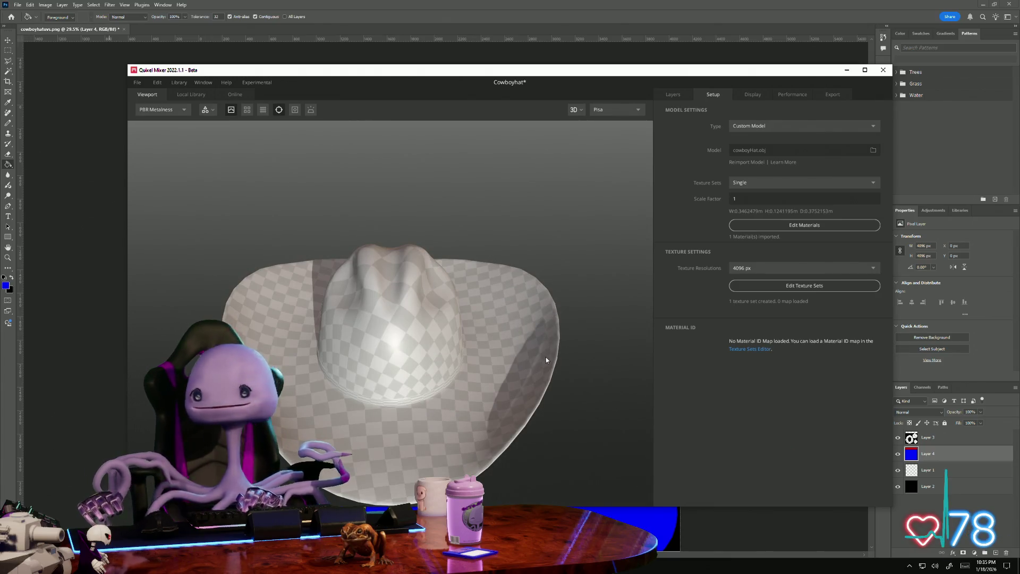
- Import cowboyhatID.png as the material ID map in Edit Texture Sets and close the editor
{"action": "left_click", "coordinate": [803, 287]}
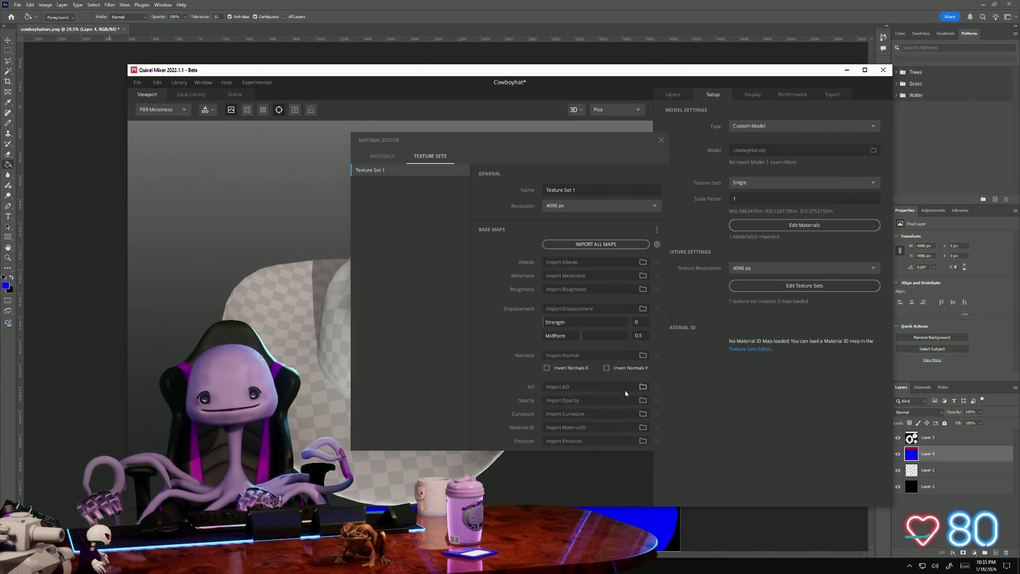
{"action": "left_click", "coordinate": [643, 429]}
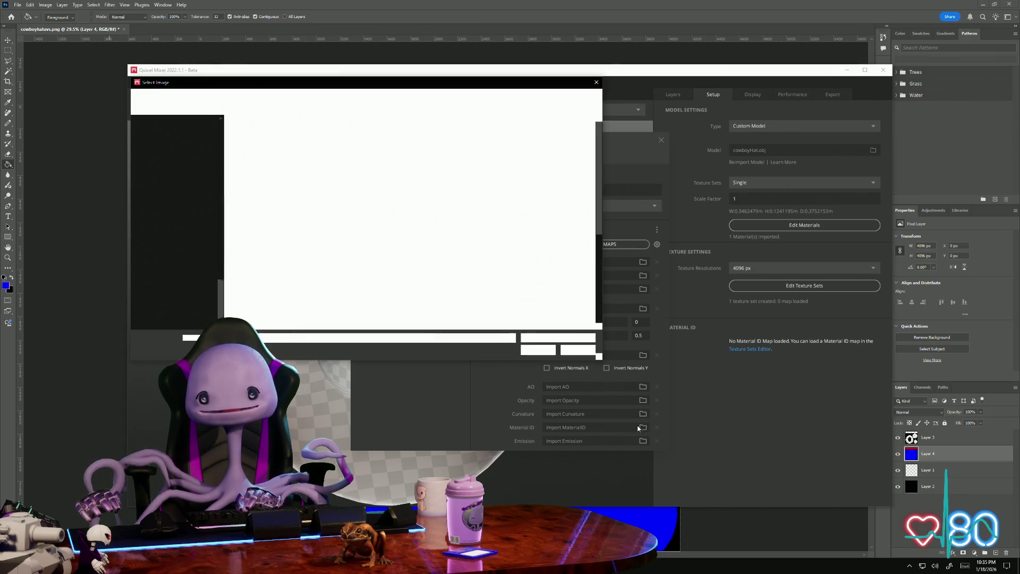
{"action": "scroll", "coordinate": [415, 239], "scroll_direction": "down", "scroll_amount": 5}
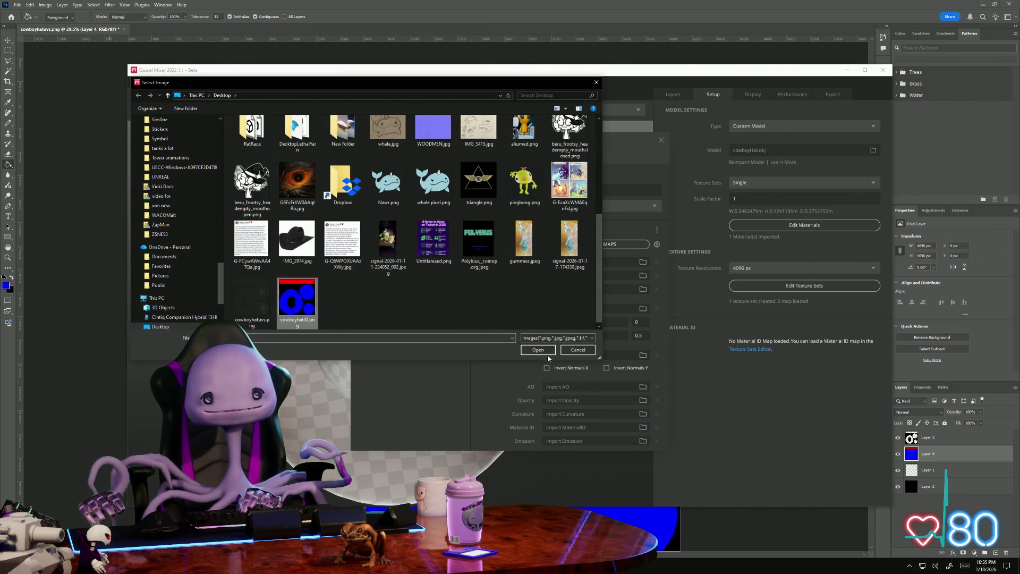
{"action": "left_click", "coordinate": [545, 353]}
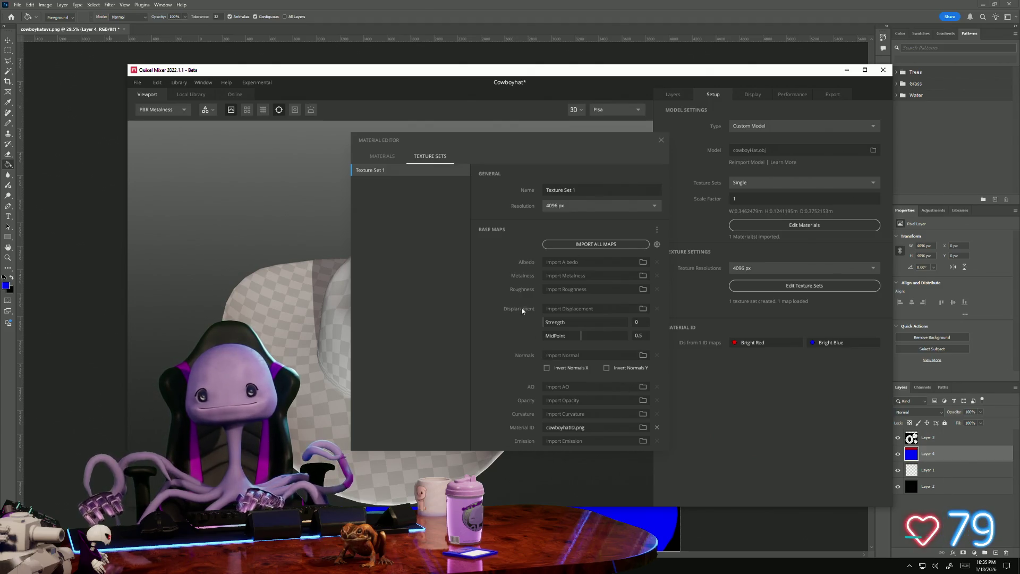
{"action": "left_click", "coordinate": [661, 143]}
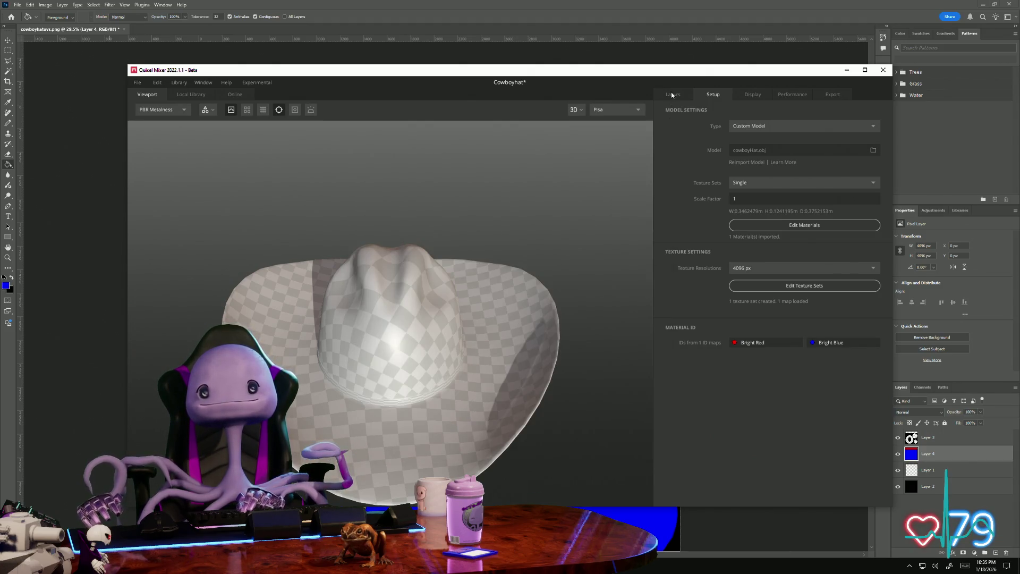
- Show the Layers stack, maximize Mixer, orbit the hat and bring up the Local Library
{"action": "left_click", "coordinate": [672, 94]}
{"action": "mouse_move", "coordinate": [643, 164]}
{"action": "left_mouse_down"}
{"action": "mouse_move", "coordinate": [576, 251]}
{"action": "mouse_move", "coordinate": [447, 221]}
{"action": "mouse_move", "coordinate": [481, 214]}
{"action": "mouse_move", "coordinate": [470, 264]}
{"action": "mouse_move", "coordinate": [442, 244]}
{"action": "mouse_move", "coordinate": [499, 232]}
{"action": "mouse_move", "coordinate": [480, 283]}
{"action": "left_mouse_up"}
{"action": "left_click", "coordinate": [865, 70]}
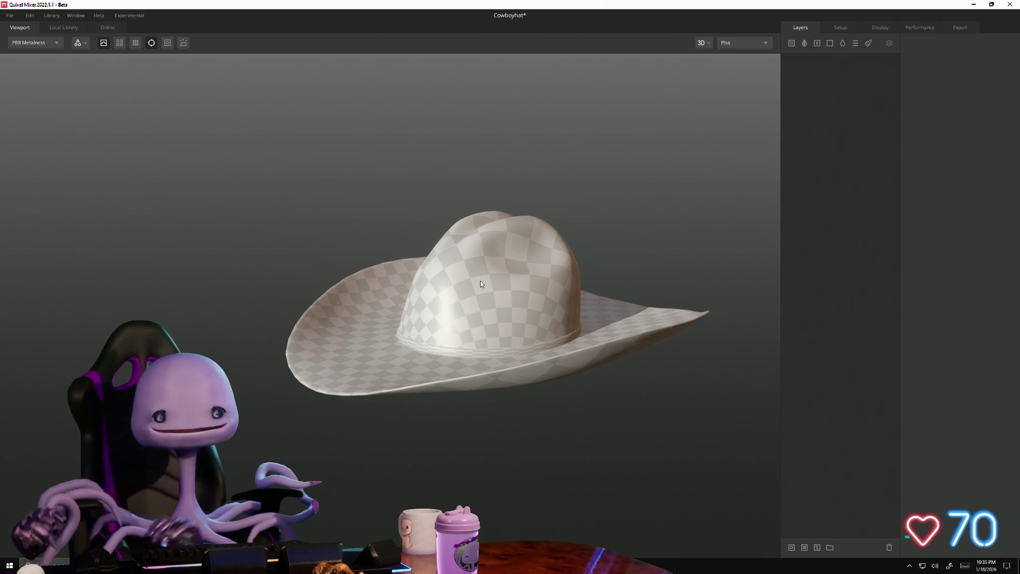
{"action": "mouse_move", "coordinate": [460, 248]}
{"action": "left_mouse_down"}
{"action": "mouse_move", "coordinate": [451, 302]}
{"action": "mouse_move", "coordinate": [495, 306]}
{"action": "mouse_move", "coordinate": [510, 351]}
{"action": "mouse_move", "coordinate": [489, 302]}
{"action": "mouse_move", "coordinate": [398, 301]}
{"action": "left_mouse_up"}
{"action": "scroll", "coordinate": [518, 388], "scroll_direction": "up", "scroll_amount": 3}
{"action": "scroll", "coordinate": [514, 390], "scroll_direction": "up", "scroll_amount": 1}
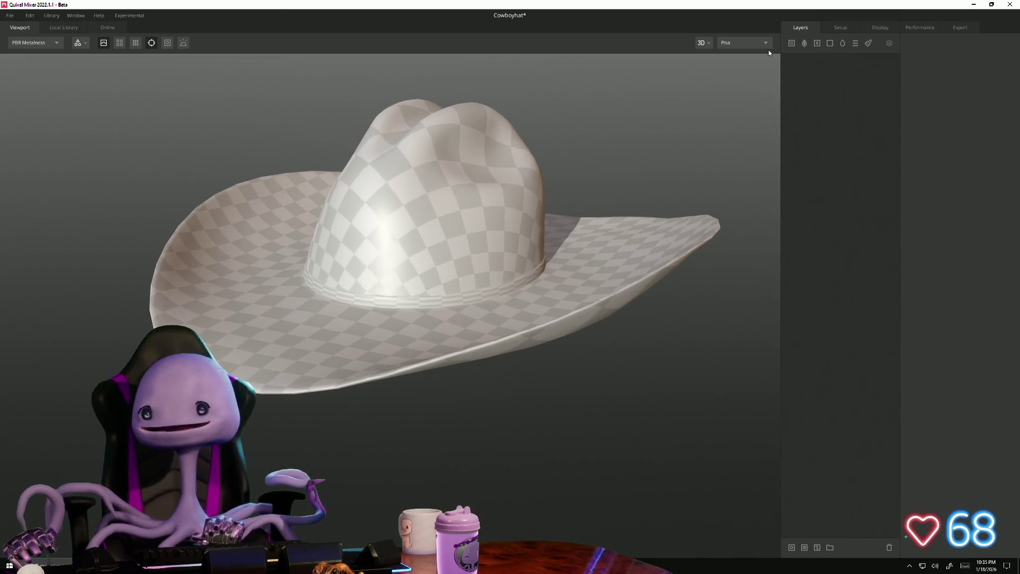
{"action": "left_click", "coordinate": [792, 44]}
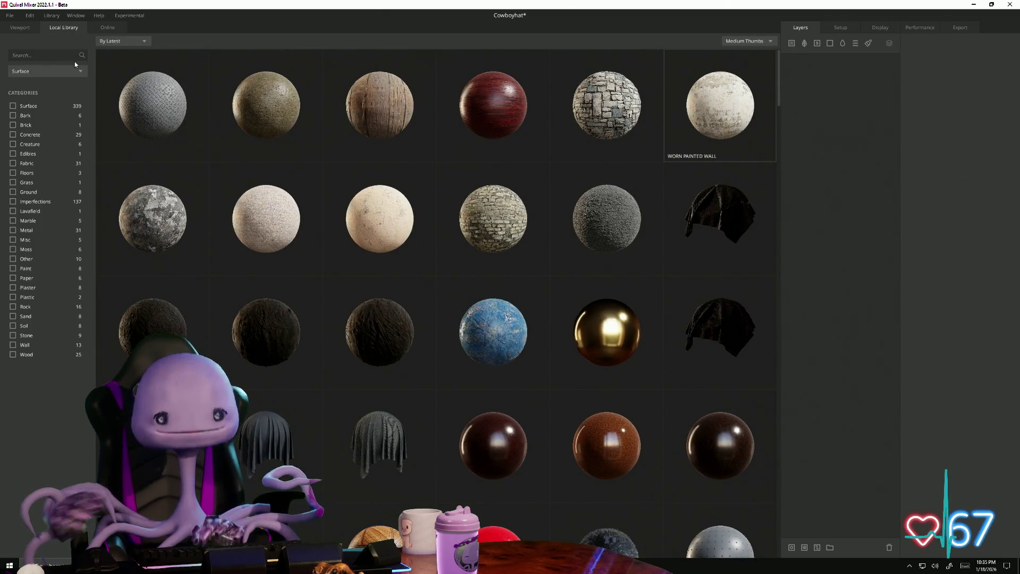
{"action": "type", "text": "leathe"}
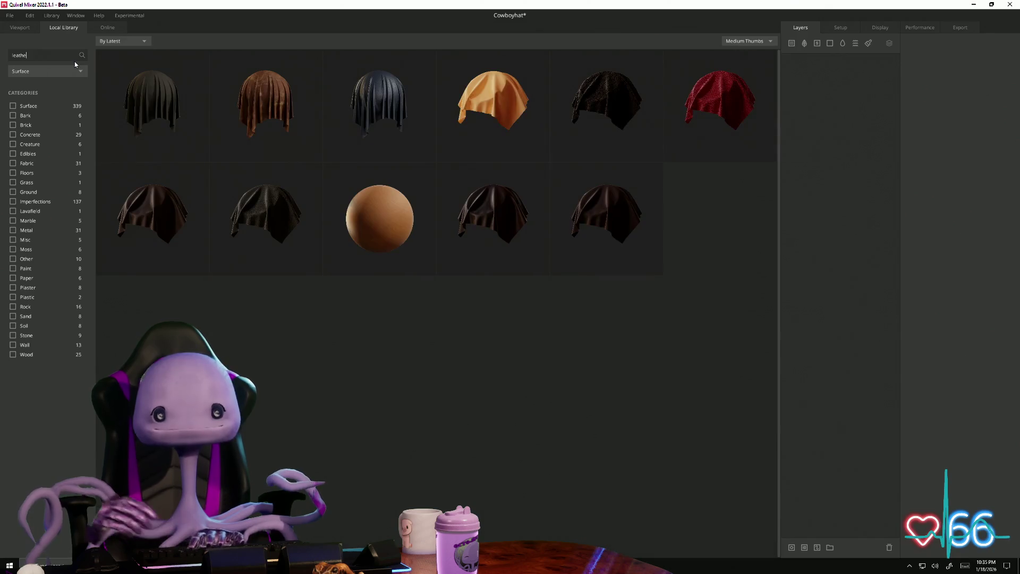
- Add Unfinished Leather as the first surface layer and expand its Placement section
{"action": "left_click", "coordinate": [271, 103]}
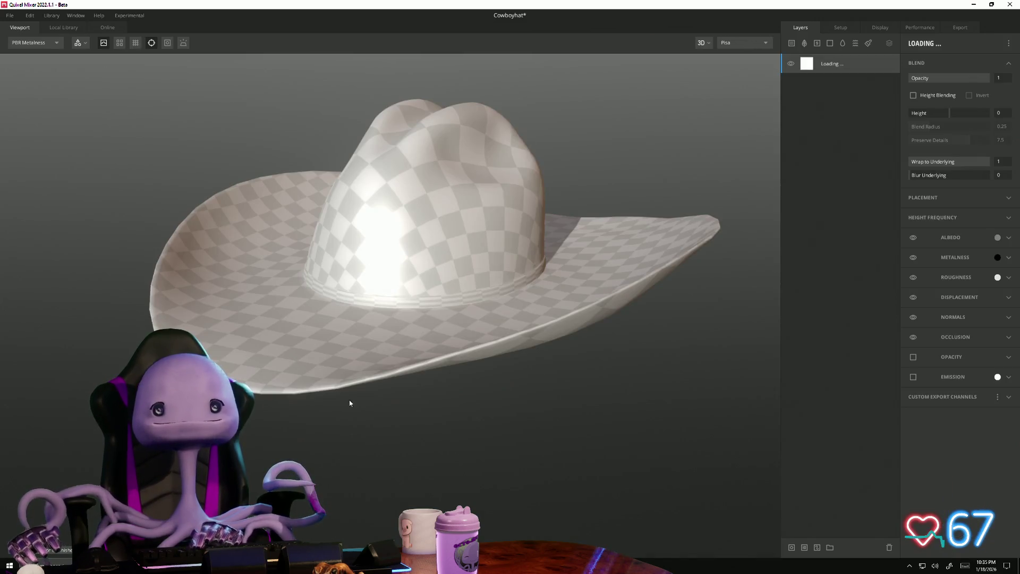
{"action": "mouse_move", "coordinate": [391, 397]}
{"action": "left_mouse_down"}
{"action": "mouse_move", "coordinate": [408, 462]}
{"action": "mouse_move", "coordinate": [406, 403]}
{"action": "left_mouse_up"}
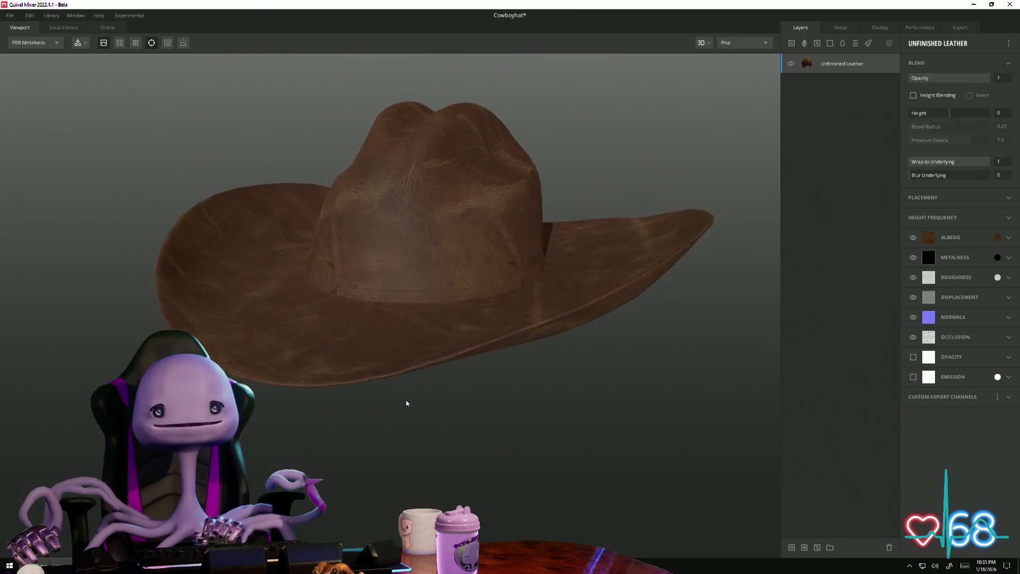
{"action": "left_click", "coordinate": [950, 199]}
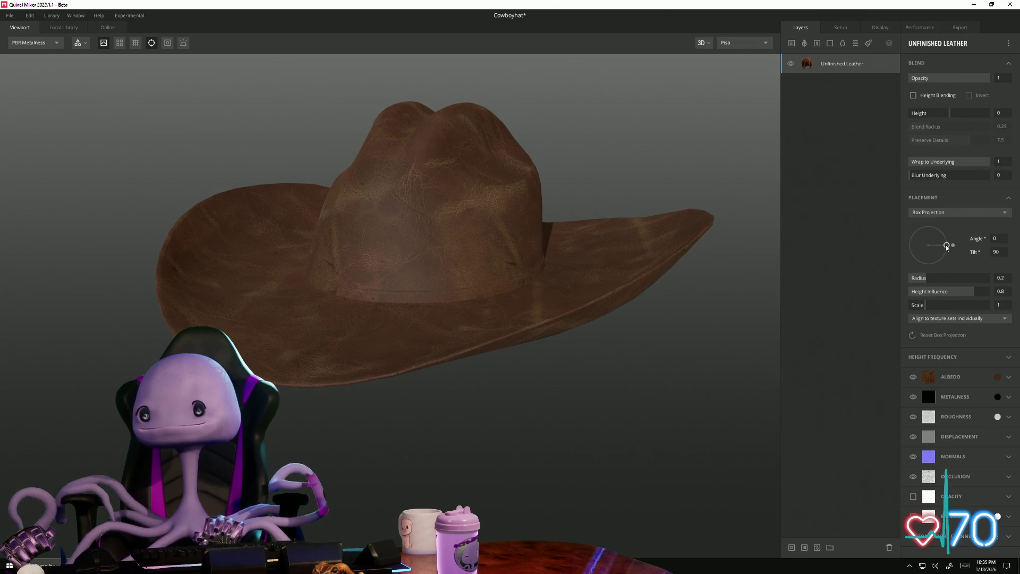
- Try box projection tilt 23.88 and scale about 1.723, then reset the box projection
{"action": "left_click_drag", "start_coordinate": [948, 249], "coordinate": [934, 249]}
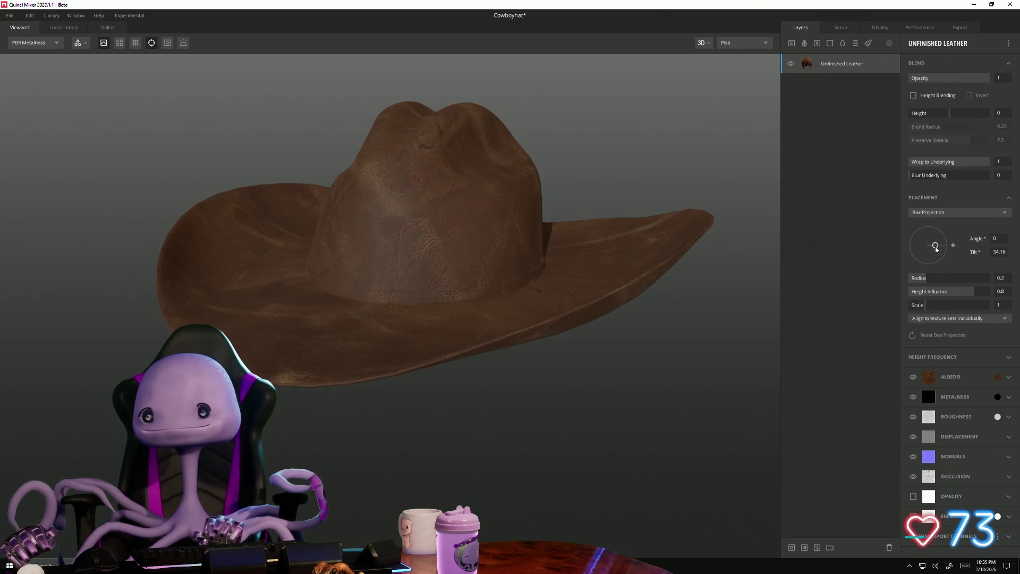
{"action": "left_click_drag", "start_coordinate": [925, 306], "coordinate": [940, 304]}
{"action": "mouse_move", "coordinate": [501, 406]}
{"action": "left_mouse_down"}
{"action": "mouse_move", "coordinate": [596, 379]}
{"action": "mouse_move", "coordinate": [592, 228]}
{"action": "mouse_move", "coordinate": [574, 213]}
{"action": "mouse_move", "coordinate": [526, 255]}
{"action": "mouse_move", "coordinate": [467, 255]}
{"action": "left_mouse_up"}
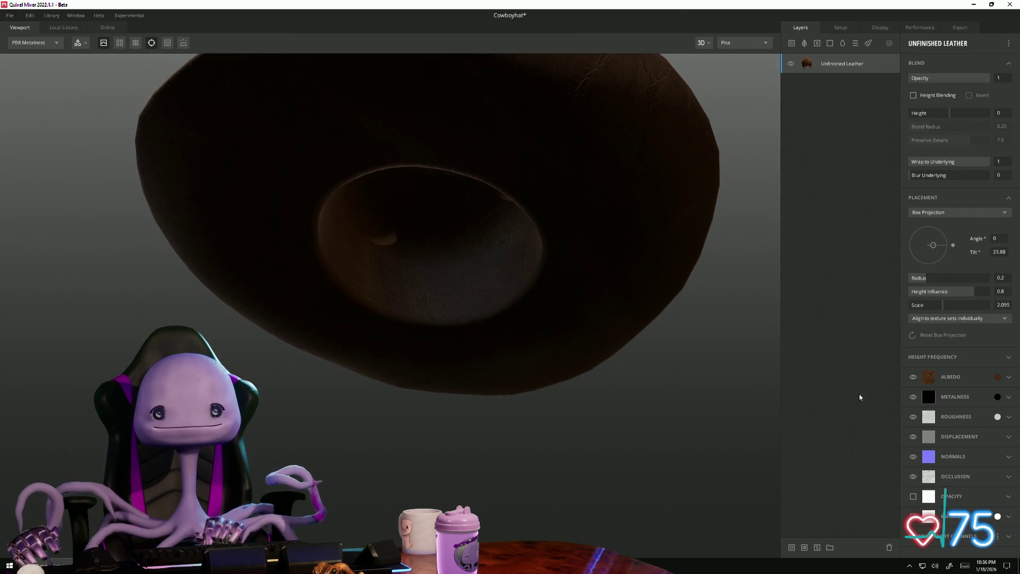
{"action": "left_click_drag", "start_coordinate": [947, 308], "coordinate": [954, 309]}
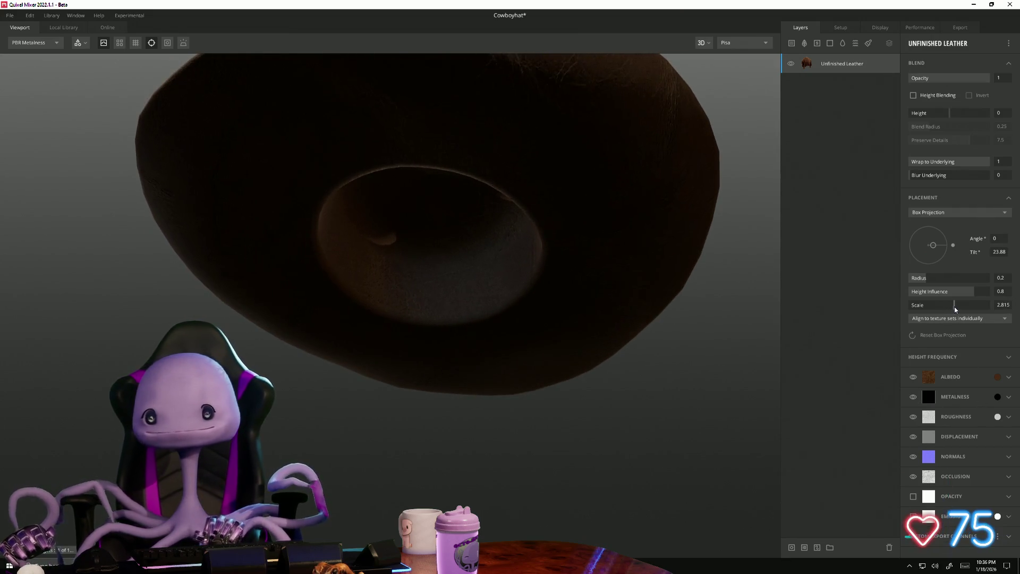
{"action": "mouse_move", "coordinate": [463, 319]}
{"action": "left_mouse_down"}
{"action": "mouse_move", "coordinate": [460, 414]}
{"action": "mouse_move", "coordinate": [488, 518]}
{"action": "mouse_move", "coordinate": [478, 405]}
{"action": "mouse_move", "coordinate": [469, 433]}
{"action": "left_mouse_up"}
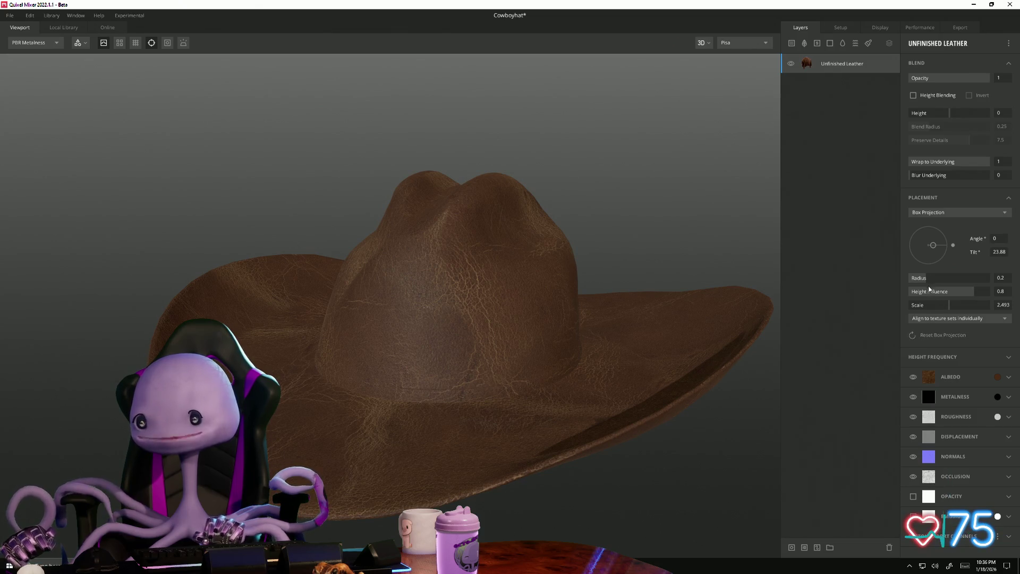
{"action": "left_click", "coordinate": [929, 336]}
- Switch the leather layer's placement from Box Projection to Freeform
{"action": "mouse_move", "coordinate": [612, 329]}
{"action": "left_mouse_down"}
{"action": "mouse_move", "coordinate": [567, 469]}
{"action": "mouse_move", "coordinate": [574, 337]}
{"action": "mouse_move", "coordinate": [702, 282]}
{"action": "left_mouse_up"}
{"action": "left_click", "coordinate": [970, 214]}
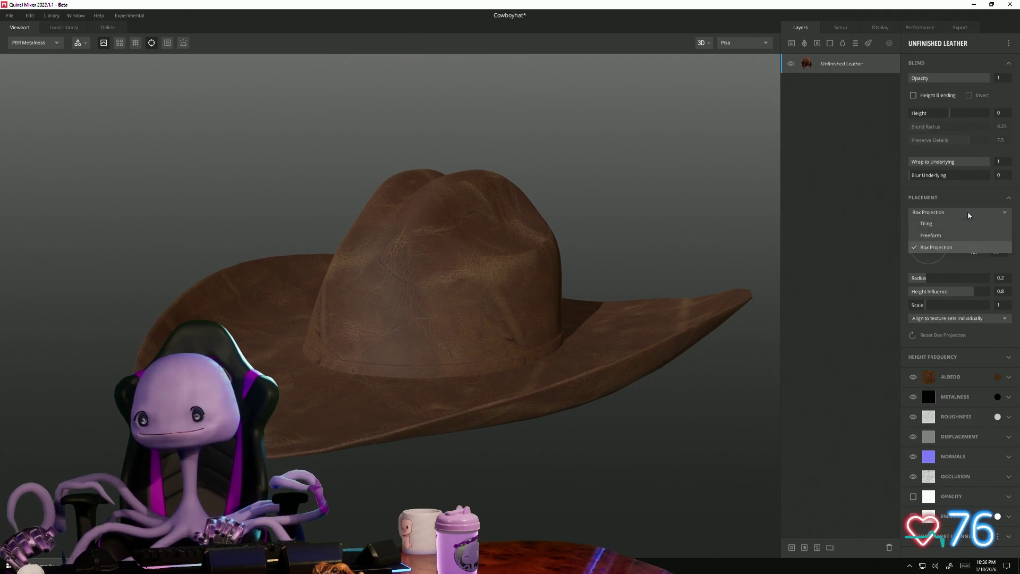
{"action": "left_click", "coordinate": [952, 237]}
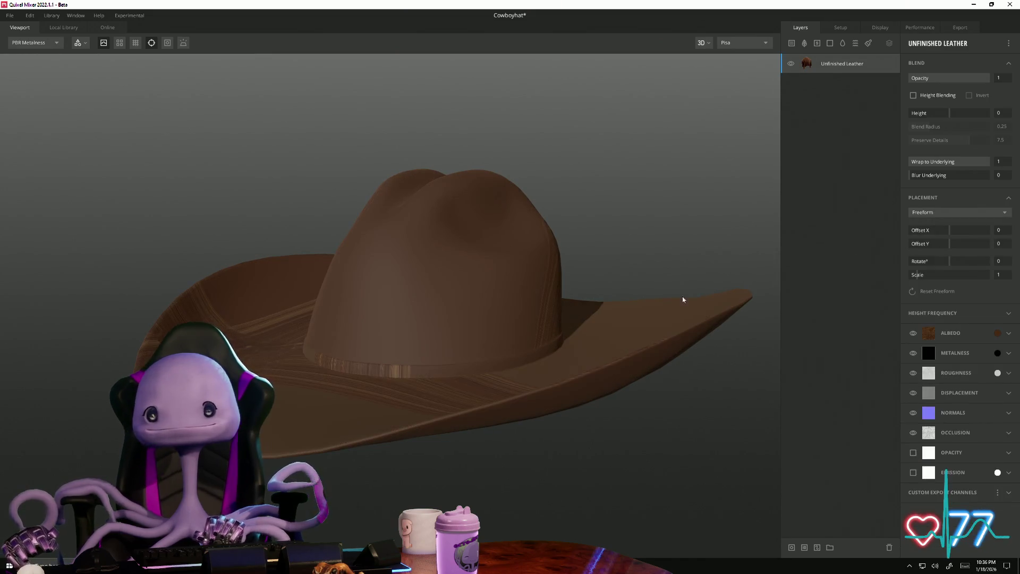
{"action": "left_click_drag", "start_coordinate": [690, 296], "coordinate": [588, 364]}
{"action": "left_click", "coordinate": [955, 212]}
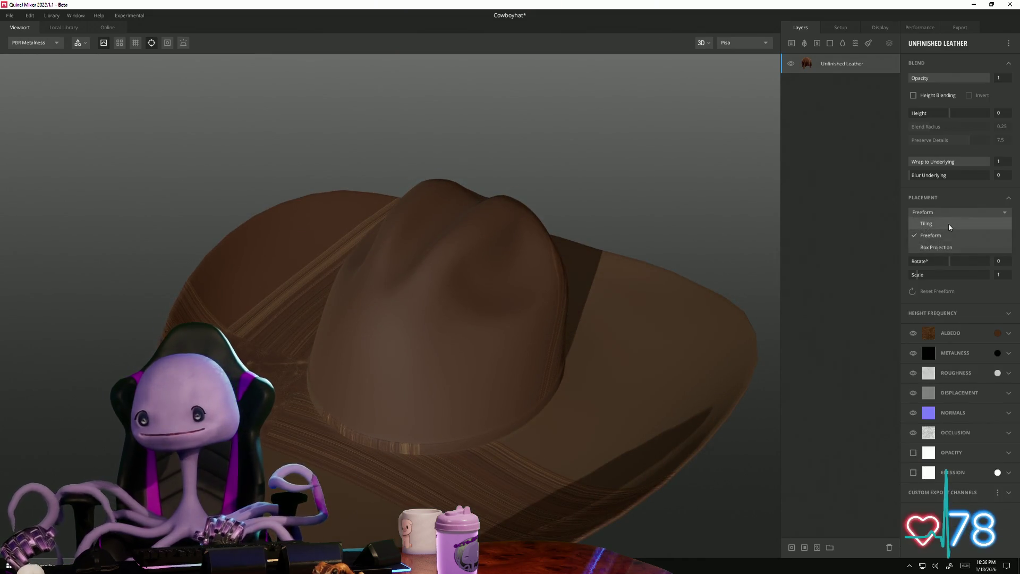
- Use Tiling placement with Offset Y -0.065, fewer vertical repeats and Rotate 90
{"action": "left_click", "coordinate": [950, 225]}
{"action": "mouse_move", "coordinate": [608, 406]}
{"action": "left_mouse_down"}
{"action": "mouse_move", "coordinate": [479, 387]}
{"action": "mouse_move", "coordinate": [515, 448]}
{"action": "mouse_move", "coordinate": [564, 437]}
{"action": "mouse_move", "coordinate": [529, 384]}
{"action": "mouse_move", "coordinate": [407, 364]}
{"action": "mouse_move", "coordinate": [423, 312]}
{"action": "mouse_move", "coordinate": [80, 354]}
{"action": "left_mouse_up"}
{"action": "mouse_move", "coordinate": [324, 395]}
{"action": "left_mouse_down"}
{"action": "mouse_move", "coordinate": [457, 412]}
{"action": "mouse_move", "coordinate": [510, 382]}
{"action": "mouse_move", "coordinate": [606, 366]}
{"action": "left_mouse_up"}
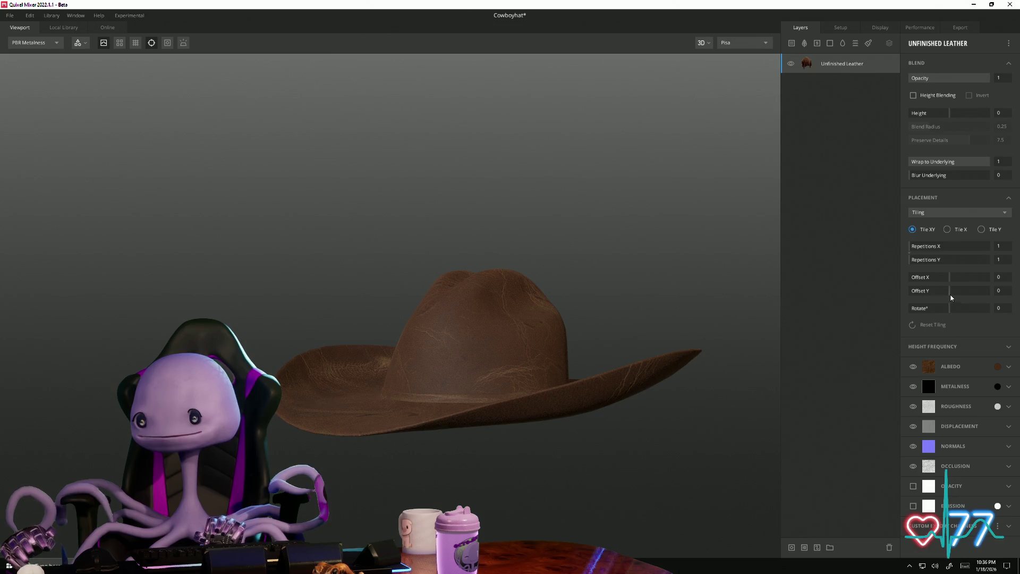
{"action": "mouse_move", "coordinate": [950, 293]}
{"action": "left_mouse_down"}
{"action": "mouse_move", "coordinate": [918, 260]}
{"action": "mouse_move", "coordinate": [934, 263]}
{"action": "left_mouse_up"}
{"action": "mouse_move", "coordinate": [595, 333]}
{"action": "left_mouse_down"}
{"action": "mouse_move", "coordinate": [640, 417]}
{"action": "mouse_move", "coordinate": [651, 395]}
{"action": "left_mouse_up"}
{"action": "left_click_drag", "start_coordinate": [928, 261], "coordinate": [859, 327]}
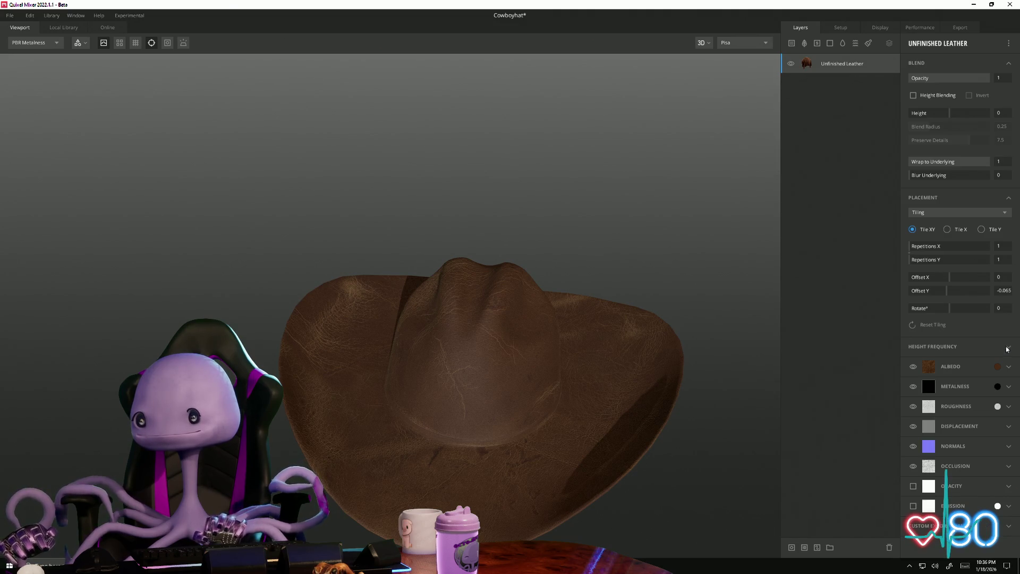
{"action": "left_click_drag", "start_coordinate": [948, 308], "coordinate": [964, 308]}
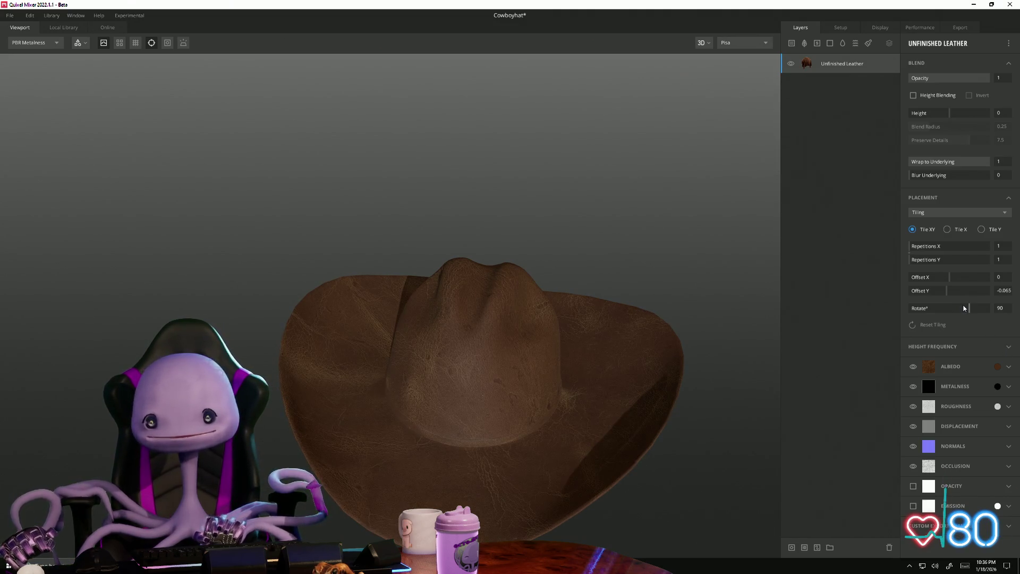
- Orbit the hat to inspect the leather on crown, brim and underside
{"action": "mouse_move", "coordinate": [732, 411]}
{"action": "left_mouse_down"}
{"action": "mouse_move", "coordinate": [537, 422]}
{"action": "mouse_move", "coordinate": [499, 388]}
{"action": "mouse_move", "coordinate": [788, 363]}
{"action": "mouse_move", "coordinate": [914, 466]}
{"action": "mouse_move", "coordinate": [734, 375]}
{"action": "mouse_move", "coordinate": [718, 308]}
{"action": "mouse_move", "coordinate": [717, 378]}
{"action": "mouse_move", "coordinate": [736, 463]}
{"action": "mouse_move", "coordinate": [710, 333]}
{"action": "mouse_move", "coordinate": [696, 384]}
{"action": "left_mouse_up"}
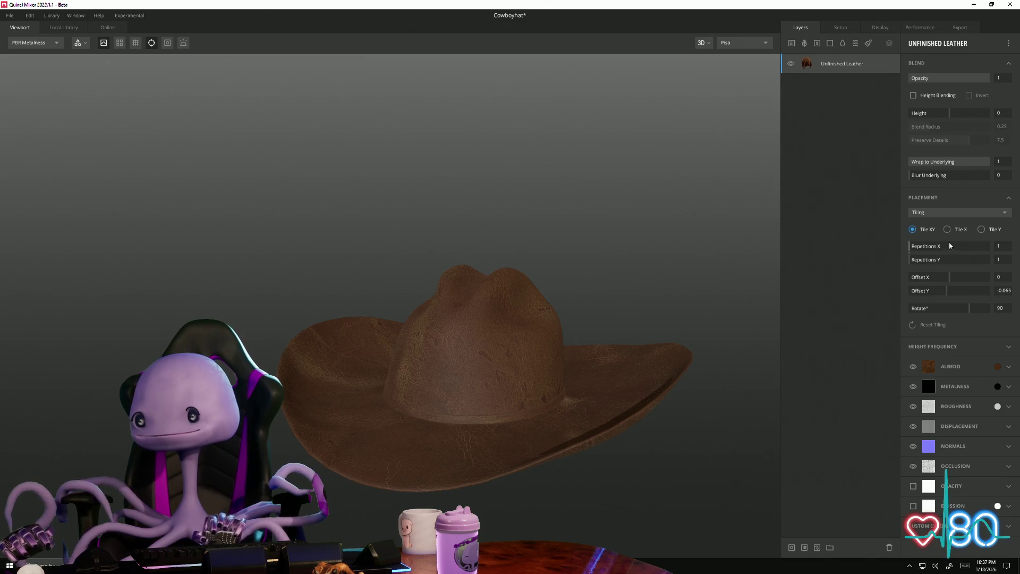
{"action": "mouse_move", "coordinate": [717, 375]}
{"action": "left_mouse_down"}
{"action": "mouse_move", "coordinate": [670, 460]}
{"action": "mouse_move", "coordinate": [788, 410]}
{"action": "mouse_move", "coordinate": [576, 428]}
{"action": "left_mouse_up"}
{"action": "scroll", "coordinate": [226, 258], "scroll_direction": "down", "scroll_amount": 3}
{"action": "mouse_move", "coordinate": [225, 257]}
{"action": "left_mouse_down"}
{"action": "mouse_move", "coordinate": [438, 392]}
{"action": "mouse_move", "coordinate": [554, 499]}
{"action": "mouse_move", "coordinate": [635, 316]}
{"action": "mouse_move", "coordinate": [236, 329]}
{"action": "left_mouse_up"}
{"action": "scroll", "coordinate": [236, 328], "scroll_direction": "up", "scroll_amount": 3}
{"action": "mouse_move", "coordinate": [669, 449]}
{"action": "left_mouse_down"}
{"action": "mouse_move", "coordinate": [433, 406]}
{"action": "mouse_move", "coordinate": [658, 371]}
{"action": "mouse_move", "coordinate": [578, 385]}
{"action": "mouse_move", "coordinate": [381, 364]}
{"action": "mouse_move", "coordinate": [347, 274]}
{"action": "mouse_move", "coordinate": [296, 389]}
{"action": "mouse_move", "coordinate": [322, 357]}
{"action": "left_mouse_up"}
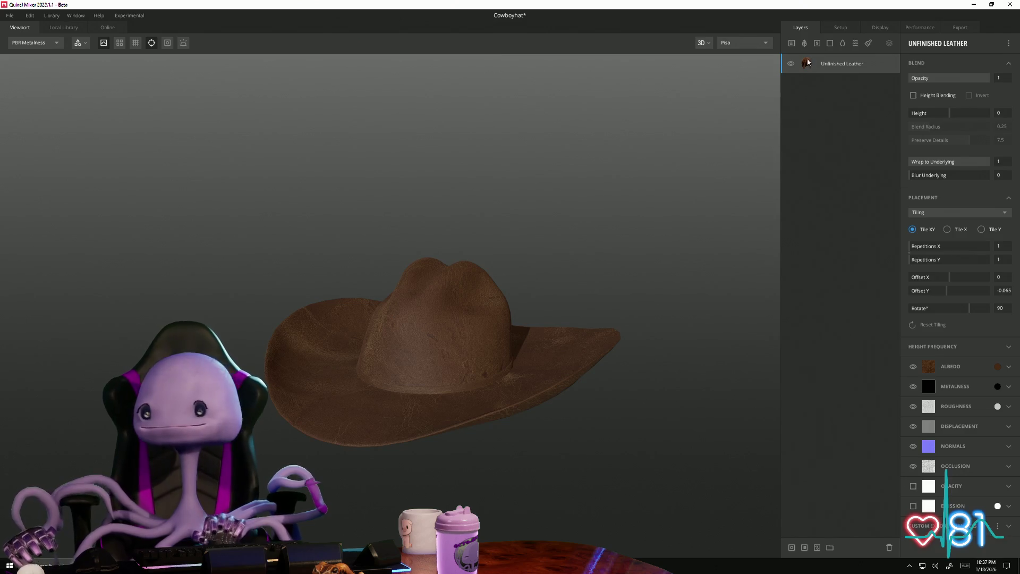
- Add a Bright Blue ID mask to Unfinished Leather and start adding another surface layer
{"action": "right_click", "coordinate": [831, 66]}
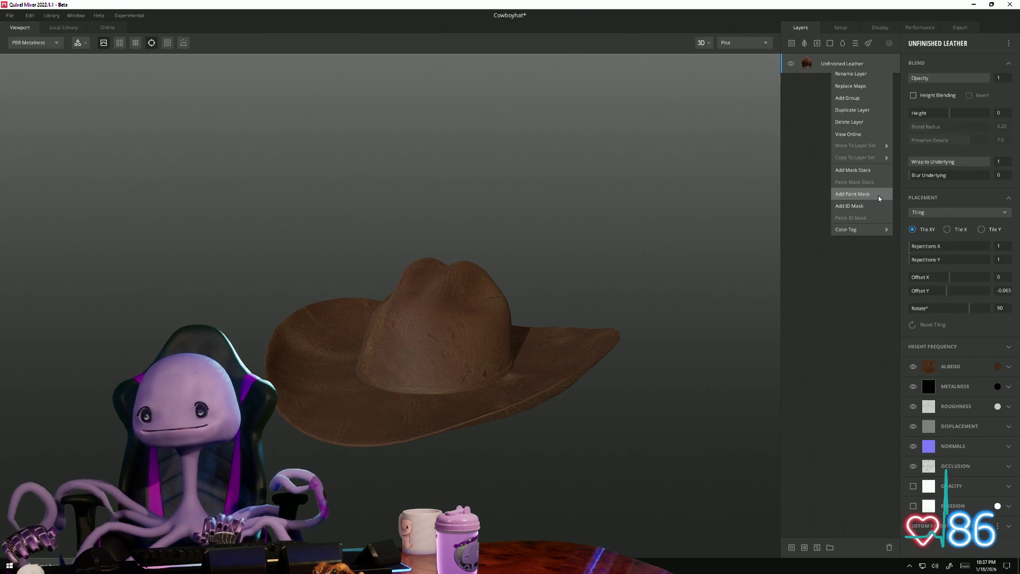
{"action": "left_click", "coordinate": [864, 206]}
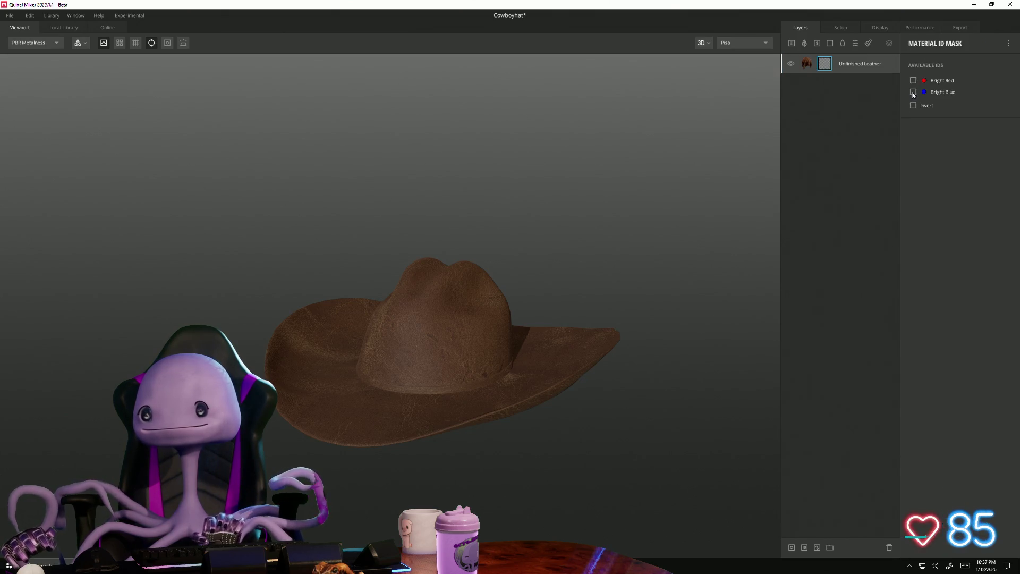
{"action": "mouse_move", "coordinate": [524, 285]}
{"action": "left_mouse_down"}
{"action": "mouse_move", "coordinate": [516, 264]}
{"action": "mouse_move", "coordinate": [505, 269]}
{"action": "left_mouse_up"}
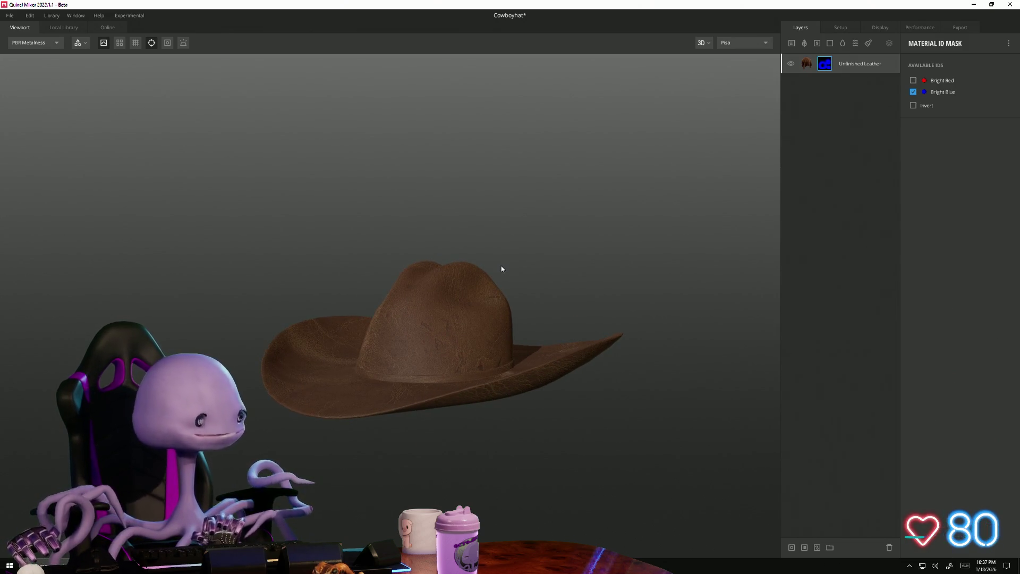
{"action": "left_click", "coordinate": [792, 44]}
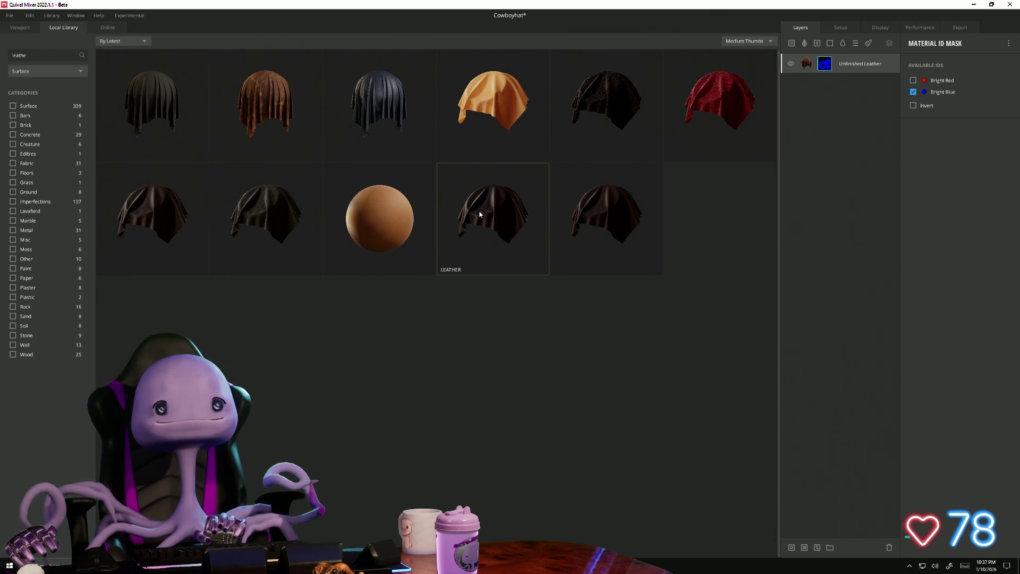
- Add the dark Leather surface from the Local Library as a new layer above Unfinished Leather
{"action": "left_click", "coordinate": [479, 214]}
{"action": "mouse_move", "coordinate": [346, 277]}
{"action": "left_mouse_down"}
{"action": "mouse_move", "coordinate": [447, 292]}
{"action": "mouse_move", "coordinate": [304, 275]}
{"action": "mouse_move", "coordinate": [331, 283]}
{"action": "left_mouse_up"}
- Give the Leather layer an ID mask set to Bright Red so it covers only the hat band
{"action": "right_click", "coordinate": [850, 65]}
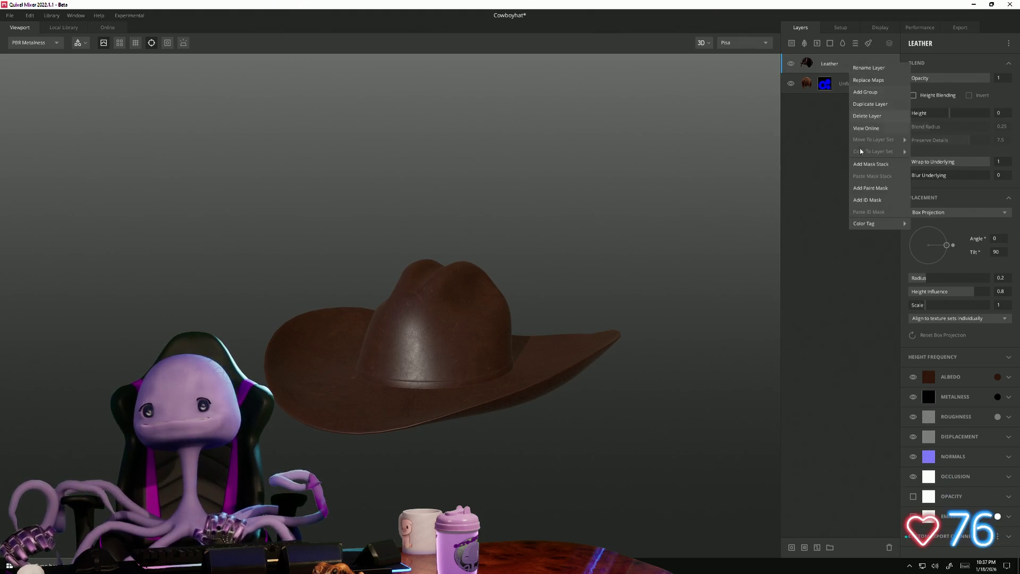
{"action": "left_click", "coordinate": [872, 199]}
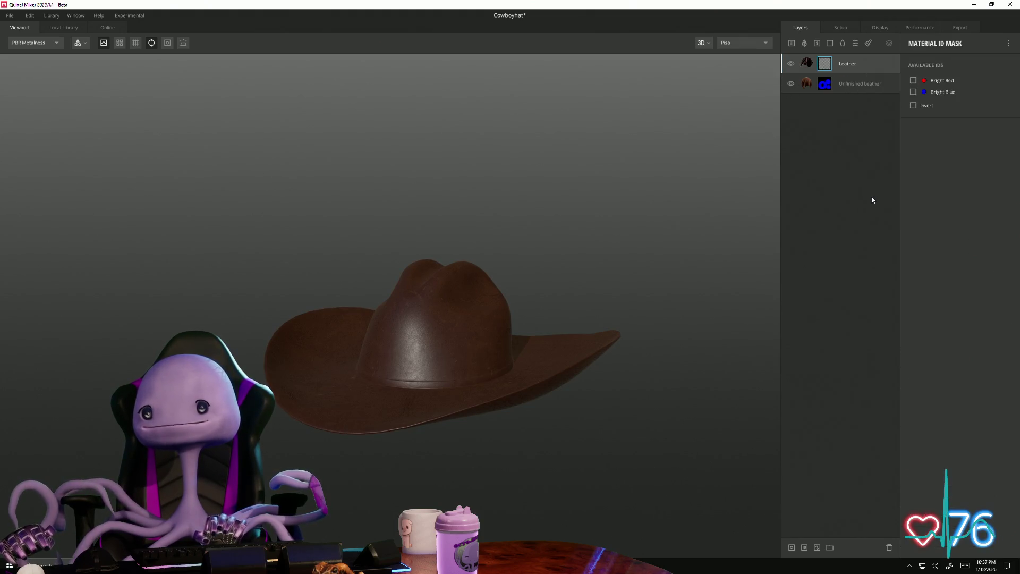
{"action": "left_click", "coordinate": [913, 80]}
{"action": "left_click_drag", "start_coordinate": [427, 300], "coordinate": [617, 347]}
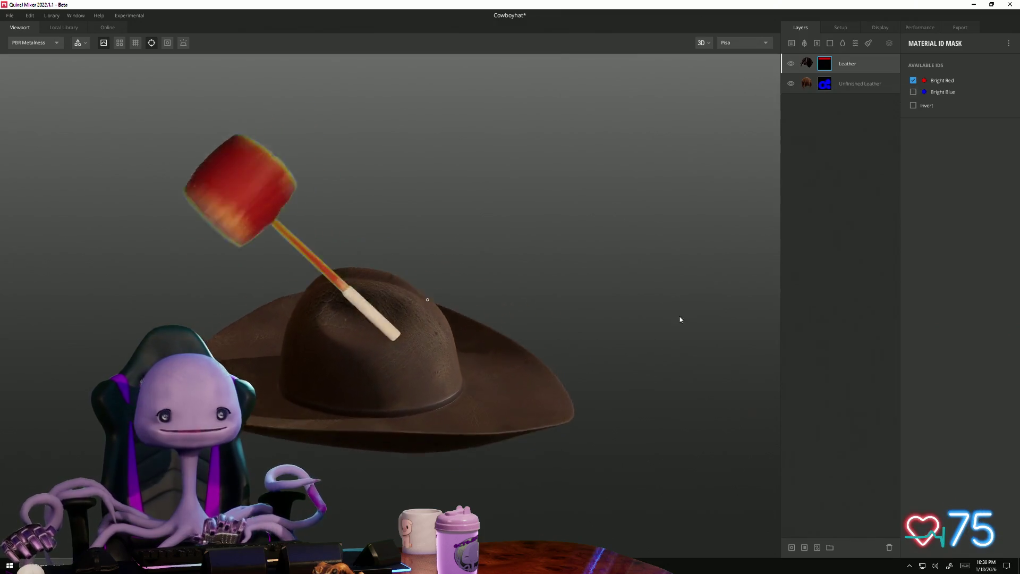
{"action": "mouse_move", "coordinate": [679, 317]}
{"action": "left_mouse_down"}
{"action": "mouse_move", "coordinate": [540, 370]}
{"action": "mouse_move", "coordinate": [493, 271]}
{"action": "mouse_move", "coordinate": [649, 312]}
{"action": "mouse_move", "coordinate": [706, 284]}
{"action": "mouse_move", "coordinate": [451, 319]}
{"action": "mouse_move", "coordinate": [354, 289]}
{"action": "mouse_move", "coordinate": [358, 320]}
{"action": "mouse_move", "coordinate": [310, 305]}
{"action": "mouse_move", "coordinate": [319, 266]}
{"action": "mouse_move", "coordinate": [340, 301]}
{"action": "mouse_move", "coordinate": [389, 304]}
{"action": "mouse_move", "coordinate": [289, 299]}
{"action": "mouse_move", "coordinate": [286, 286]}
{"action": "mouse_move", "coordinate": [222, 274]}
{"action": "mouse_move", "coordinate": [418, 319]}
{"action": "mouse_move", "coordinate": [539, 331]}
{"action": "mouse_move", "coordinate": [210, 292]}
{"action": "mouse_move", "coordinate": [312, 350]}
{"action": "mouse_move", "coordinate": [340, 310]}
{"action": "mouse_move", "coordinate": [308, 324]}
{"action": "mouse_move", "coordinate": [325, 265]}
{"action": "mouse_move", "coordinate": [335, 343]}
{"action": "mouse_move", "coordinate": [382, 335]}
{"action": "mouse_move", "coordinate": [291, 290]}
{"action": "mouse_move", "coordinate": [296, 314]}
{"action": "mouse_move", "coordinate": [71, 284]}
{"action": "mouse_move", "coordinate": [305, 344]}
{"action": "mouse_move", "coordinate": [326, 385]}
{"action": "mouse_move", "coordinate": [302, 290]}
{"action": "mouse_move", "coordinate": [295, 310]}
{"action": "left_mouse_up"}
{"action": "scroll", "coordinate": [540, 369], "scroll_direction": "up", "scroll_amount": 5}
{"action": "scroll", "coordinate": [354, 289], "scroll_direction": "down", "scroll_amount": 5}
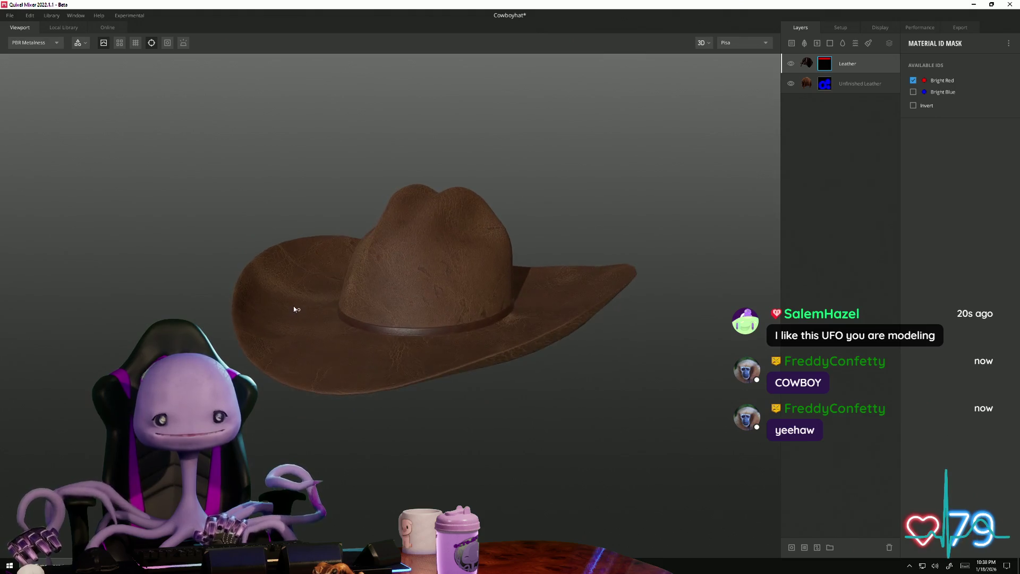
- Tint the Leather band layer's albedo a very dark brown and apply it
{"action": "left_click", "coordinate": [810, 65]}
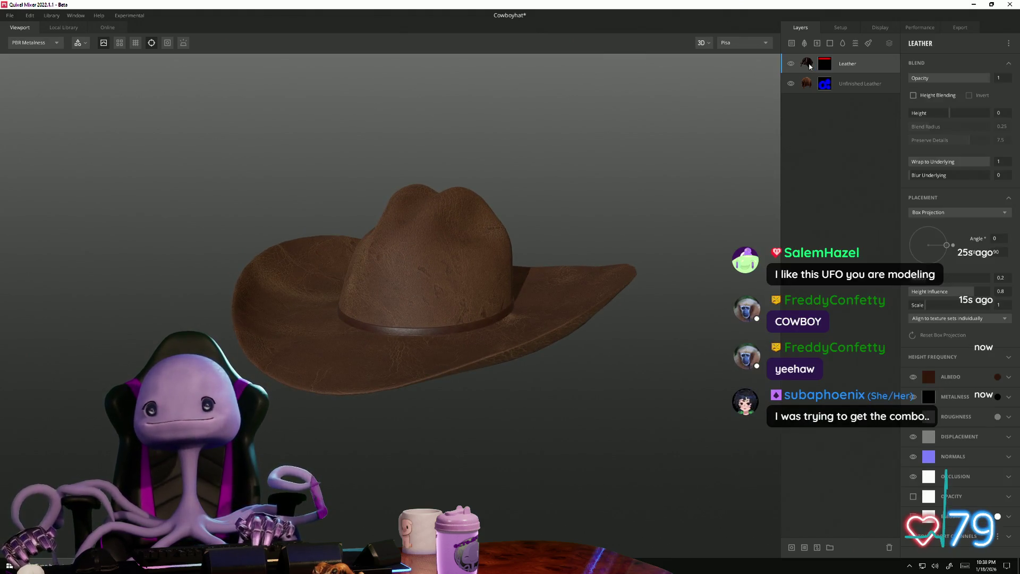
{"action": "left_click", "coordinate": [996, 377]}
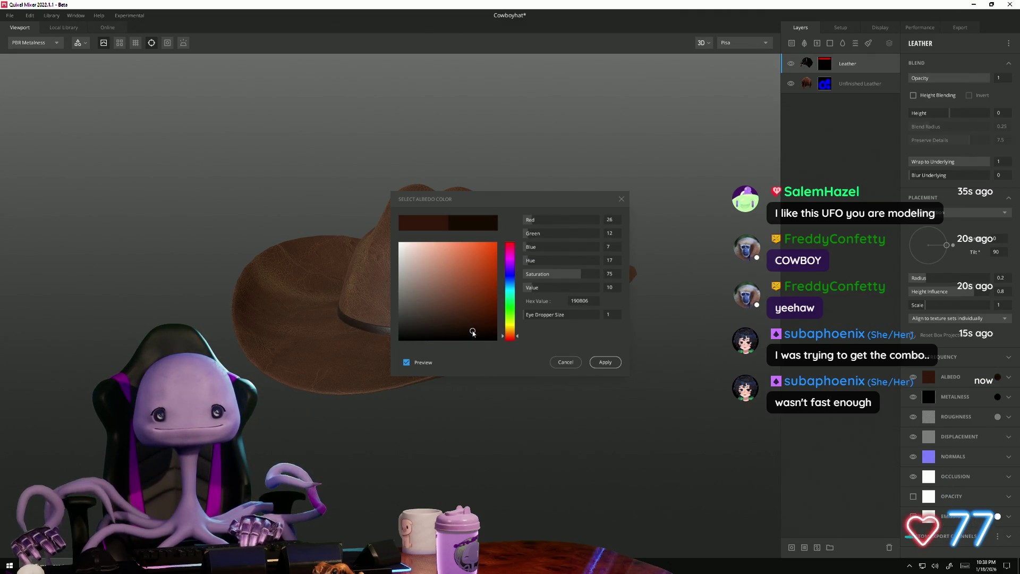
{"action": "left_click_drag", "start_coordinate": [547, 207], "coordinate": [742, 119]}
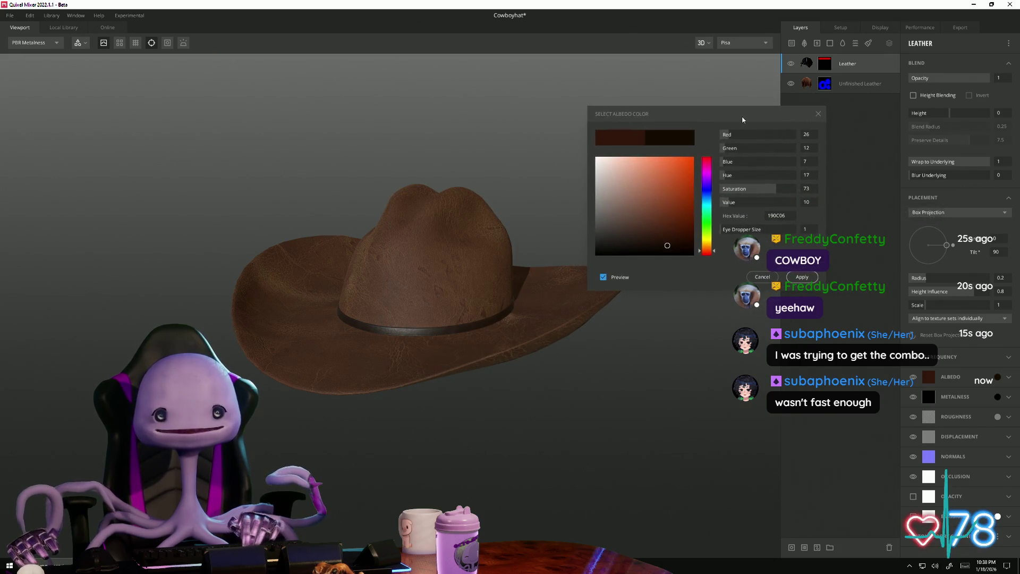
{"action": "left_click", "coordinate": [803, 277]}
{"action": "mouse_move", "coordinate": [543, 401]}
{"action": "left_mouse_down"}
{"action": "mouse_move", "coordinate": [560, 395]}
{"action": "mouse_move", "coordinate": [558, 348]}
{"action": "mouse_move", "coordinate": [528, 421]}
{"action": "mouse_move", "coordinate": [588, 393]}
{"action": "left_mouse_up"}
{"action": "scroll", "coordinate": [528, 422], "scroll_direction": "up", "scroll_amount": 5}
{"action": "scroll", "coordinate": [490, 433], "scroll_direction": "down", "scroll_amount": 3}
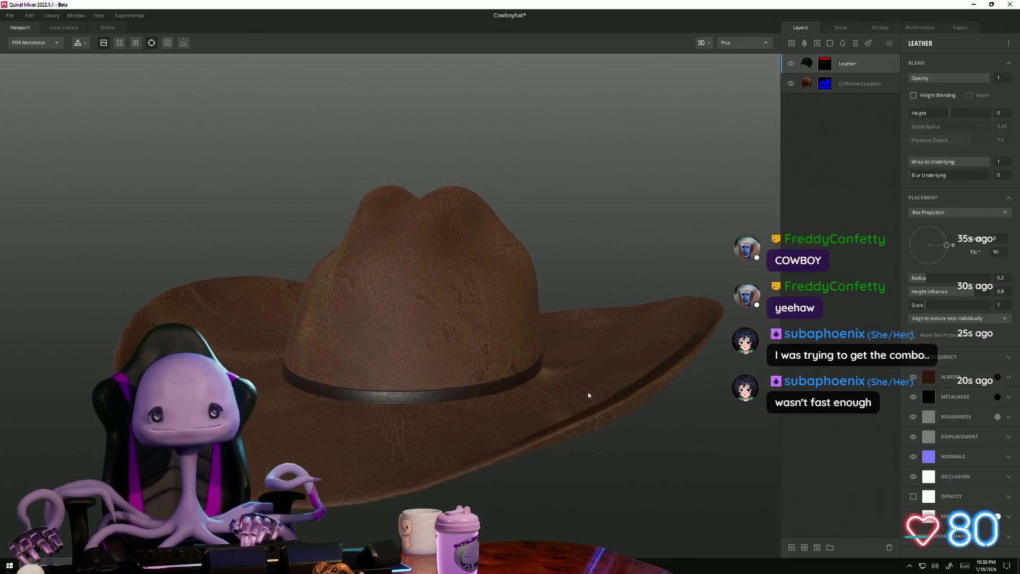
{"action": "left_click", "coordinate": [808, 85]}
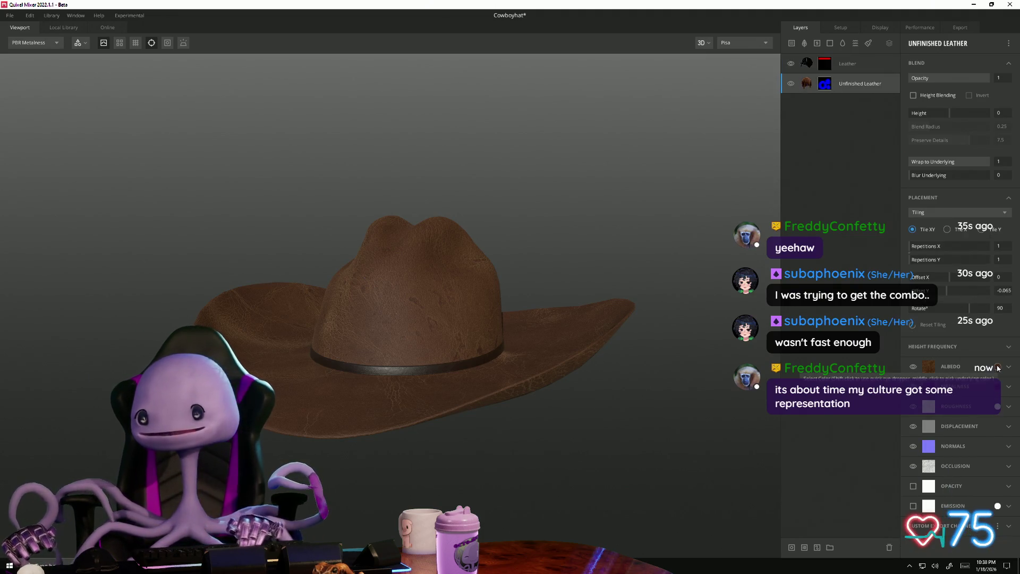
{"action": "left_click", "coordinate": [929, 365]}
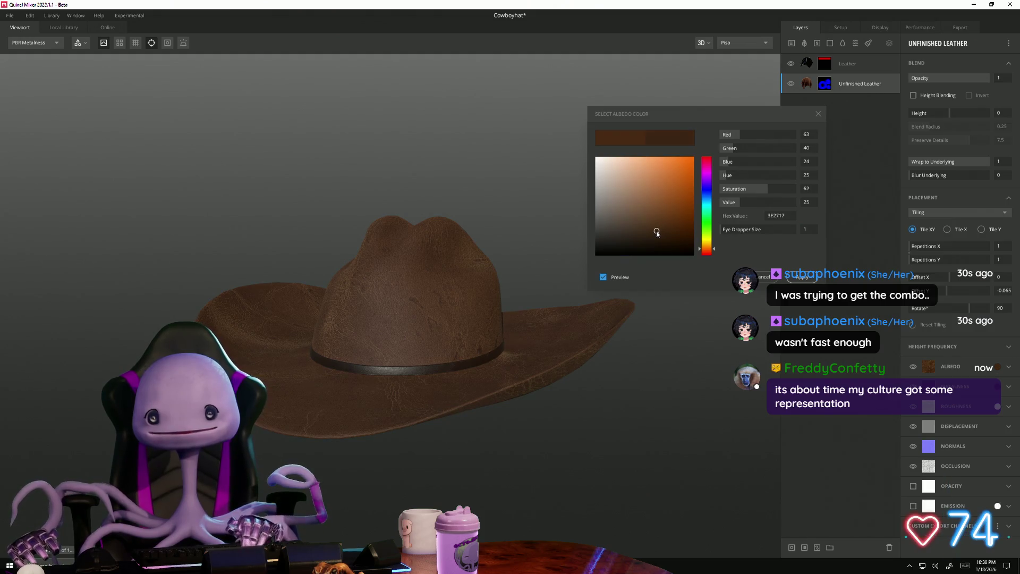
{"action": "mouse_move", "coordinate": [666, 237]}
{"action": "left_mouse_down"}
{"action": "mouse_move", "coordinate": [625, 186]}
{"action": "mouse_move", "coordinate": [664, 223]}
{"action": "mouse_move", "coordinate": [596, 217]}
{"action": "mouse_move", "coordinate": [588, 233]}
{"action": "mouse_move", "coordinate": [598, 243]}
{"action": "left_mouse_up"}
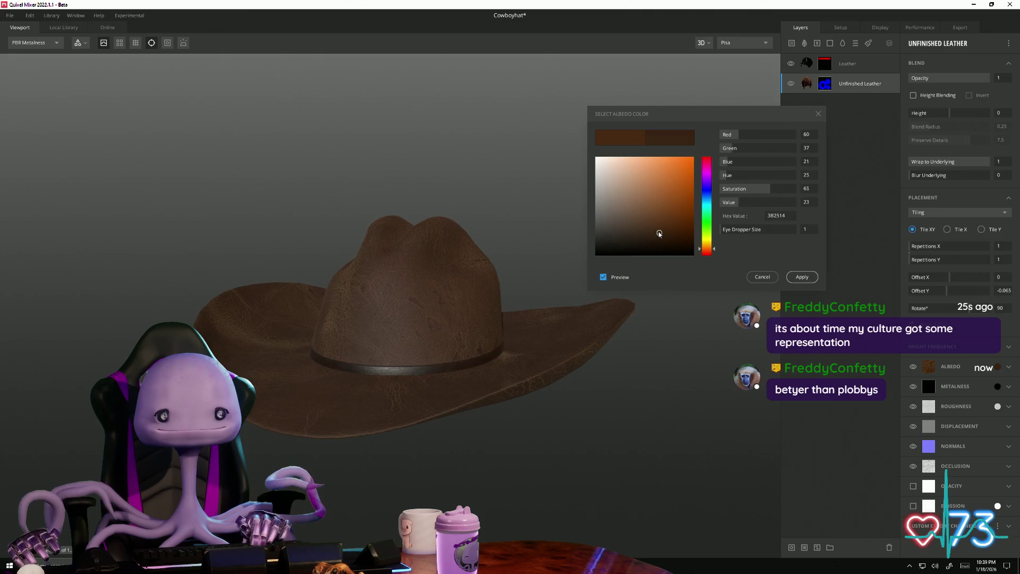
{"action": "left_click_drag", "start_coordinate": [659, 234], "coordinate": [659, 233]}
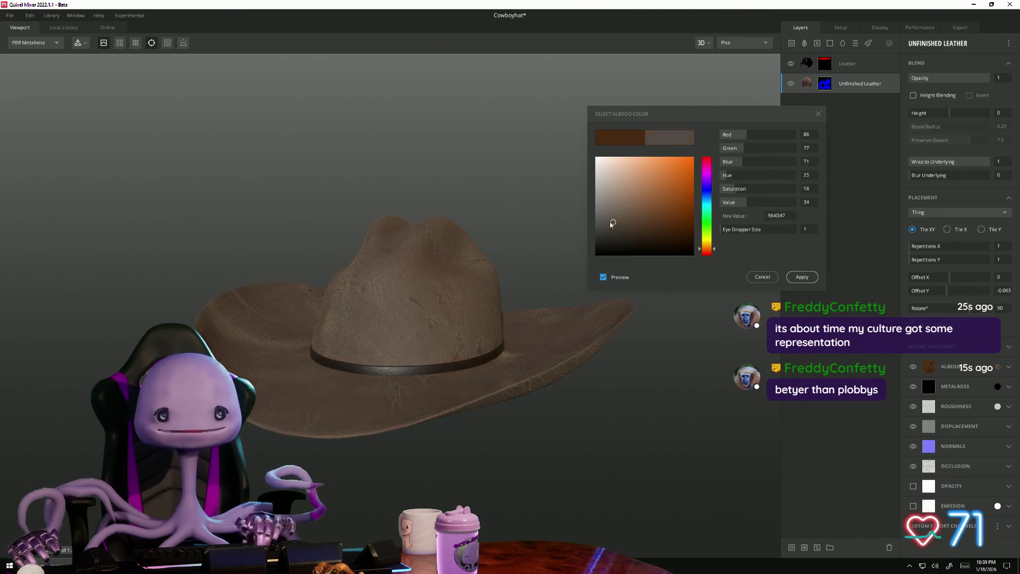
{"action": "left_click_drag", "start_coordinate": [657, 229], "coordinate": [643, 231]}
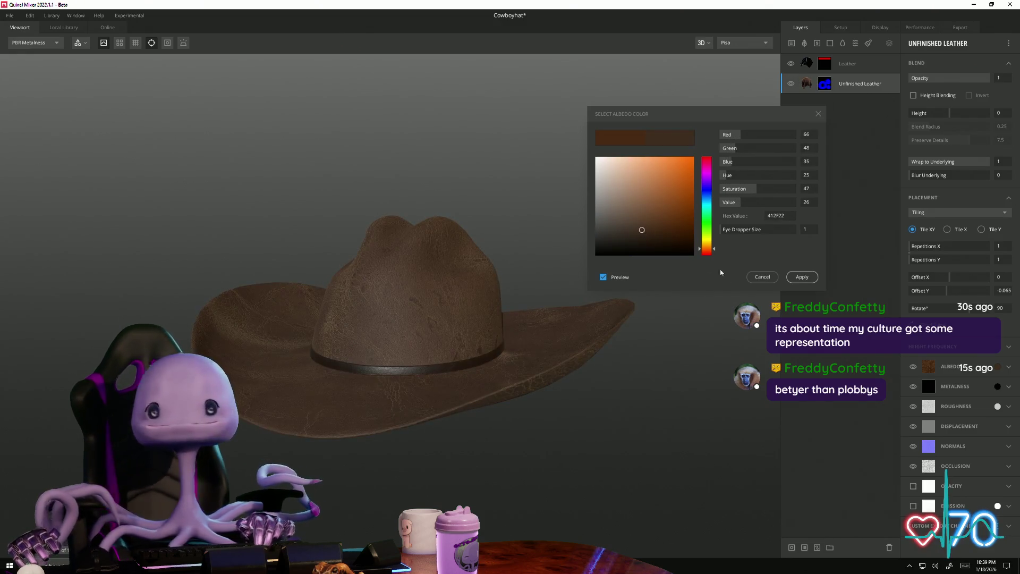
{"action": "left_click", "coordinate": [764, 276]}
{"action": "mouse_move", "coordinate": [558, 306]}
{"action": "left_mouse_down"}
{"action": "mouse_move", "coordinate": [611, 368]}
{"action": "mouse_move", "coordinate": [388, 277]}
{"action": "left_mouse_up"}
{"action": "mouse_move", "coordinate": [360, 353]}
{"action": "left_mouse_down"}
{"action": "mouse_move", "coordinate": [372, 320]}
{"action": "mouse_move", "coordinate": [222, 271]}
{"action": "mouse_move", "coordinate": [244, 290]}
{"action": "mouse_move", "coordinate": [545, 156]}
{"action": "mouse_move", "coordinate": [510, 284]}
{"action": "left_mouse_up"}
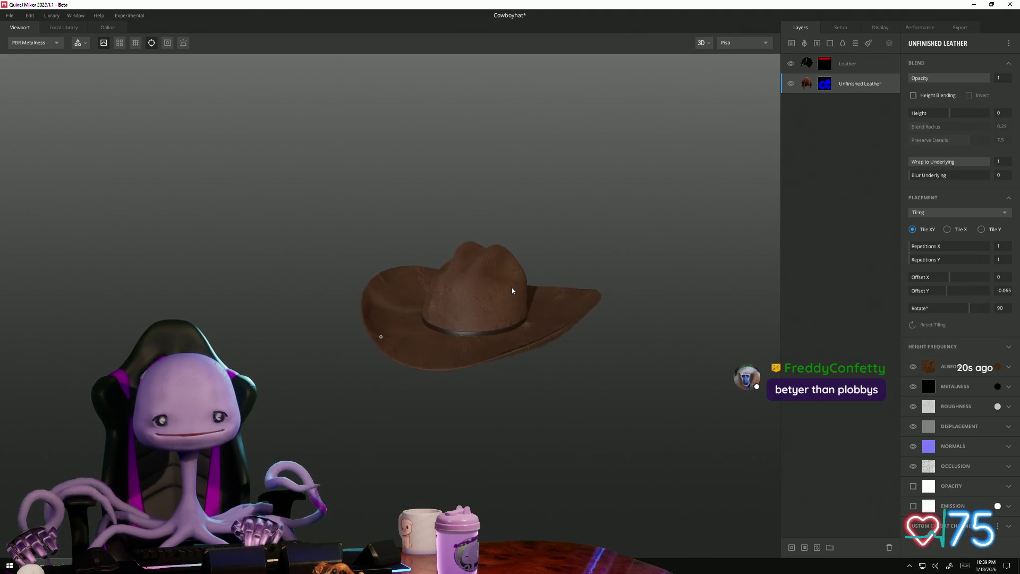
{"action": "scroll", "coordinate": [510, 284], "scroll_direction": "up", "scroll_amount": 3}
{"action": "left_click_drag", "start_coordinate": [581, 354], "coordinate": [565, 294]}
{"action": "scroll", "coordinate": [478, 319], "scroll_direction": "up", "scroll_amount": 2}
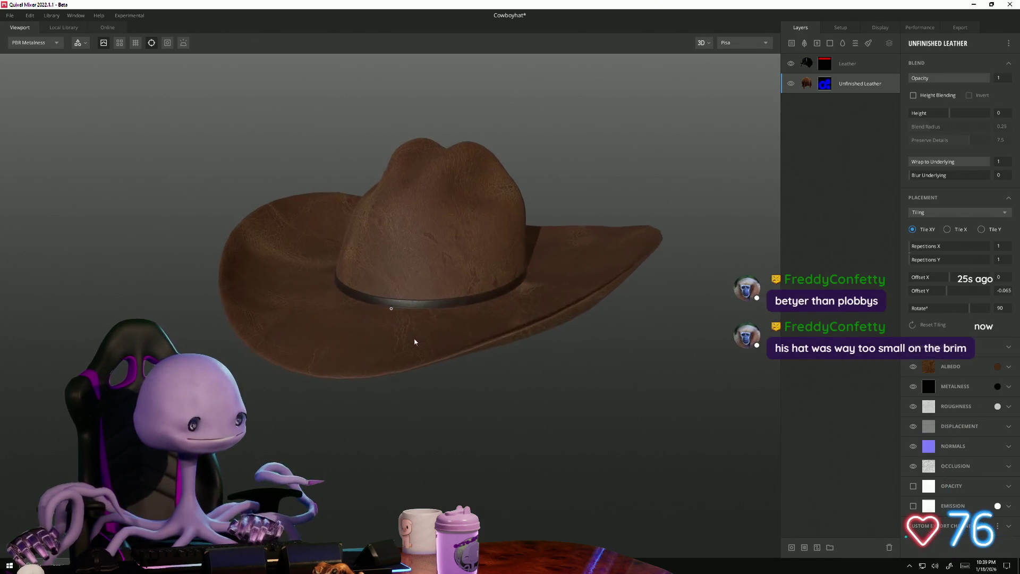
{"action": "scroll", "coordinate": [398, 347], "scroll_direction": "up", "scroll_amount": 1}
{"action": "scroll", "coordinate": [402, 363], "scroll_direction": "up", "scroll_amount": 1}
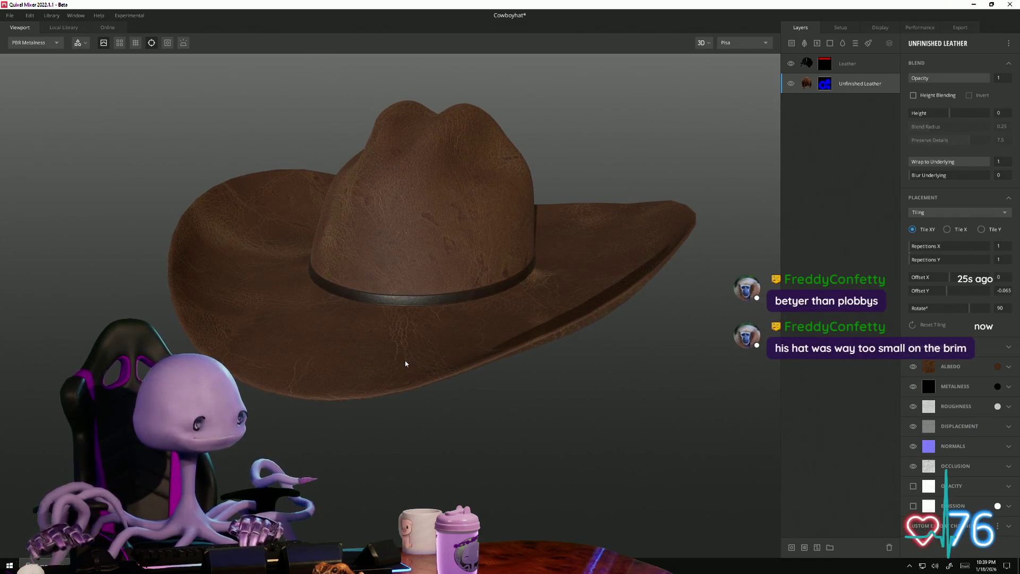
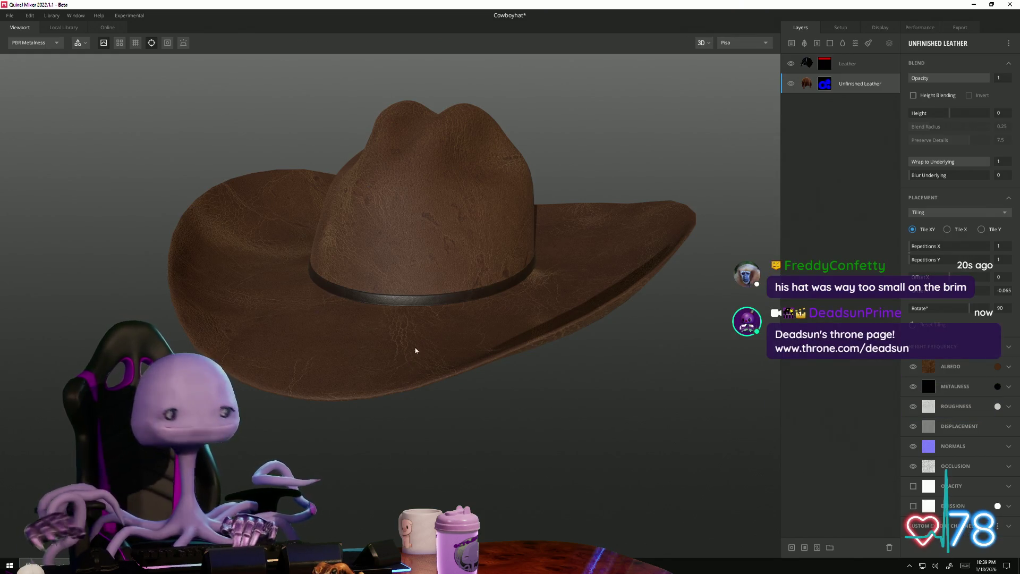
- Export the cowboy hat's texture maps to disk at 2048 px resolution
{"action": "mouse_move", "coordinate": [404, 364]}
{"action": "left_mouse_down"}
{"action": "mouse_move", "coordinate": [401, 252]}
{"action": "mouse_move", "coordinate": [399, 268]}
{"action": "mouse_move", "coordinate": [319, 112]}
{"action": "mouse_move", "coordinate": [354, 221]}
{"action": "mouse_move", "coordinate": [382, 217]}
{"action": "mouse_move", "coordinate": [424, 332]}
{"action": "mouse_move", "coordinate": [473, 337]}
{"action": "mouse_move", "coordinate": [654, 291]}
{"action": "mouse_move", "coordinate": [665, 449]}
{"action": "mouse_move", "coordinate": [649, 317]}
{"action": "mouse_move", "coordinate": [325, 337]}
{"action": "mouse_move", "coordinate": [462, 353]}
{"action": "mouse_move", "coordinate": [503, 341]}
{"action": "mouse_move", "coordinate": [285, 337]}
{"action": "mouse_move", "coordinate": [378, 358]}
{"action": "mouse_move", "coordinate": [524, 352]}
{"action": "mouse_move", "coordinate": [380, 348]}
{"action": "mouse_move", "coordinate": [508, 394]}
{"action": "left_mouse_up"}
{"action": "scroll", "coordinate": [248, 353], "scroll_direction": "down", "scroll_amount": 5}
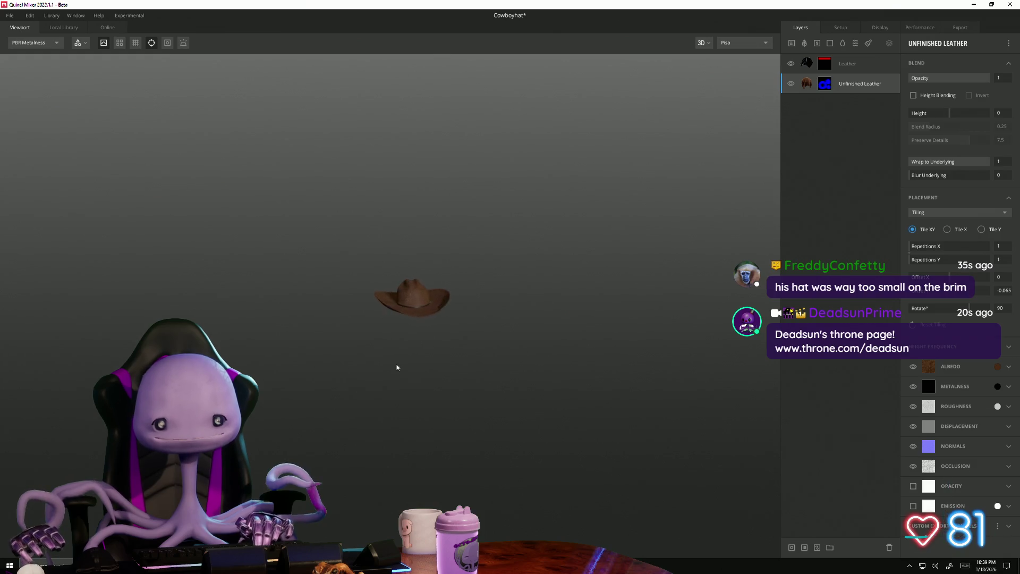
{"action": "mouse_move", "coordinate": [447, 369]}
{"action": "left_mouse_down"}
{"action": "mouse_move", "coordinate": [444, 420]}
{"action": "mouse_move", "coordinate": [413, 333]}
{"action": "mouse_move", "coordinate": [380, 383]}
{"action": "left_mouse_up"}
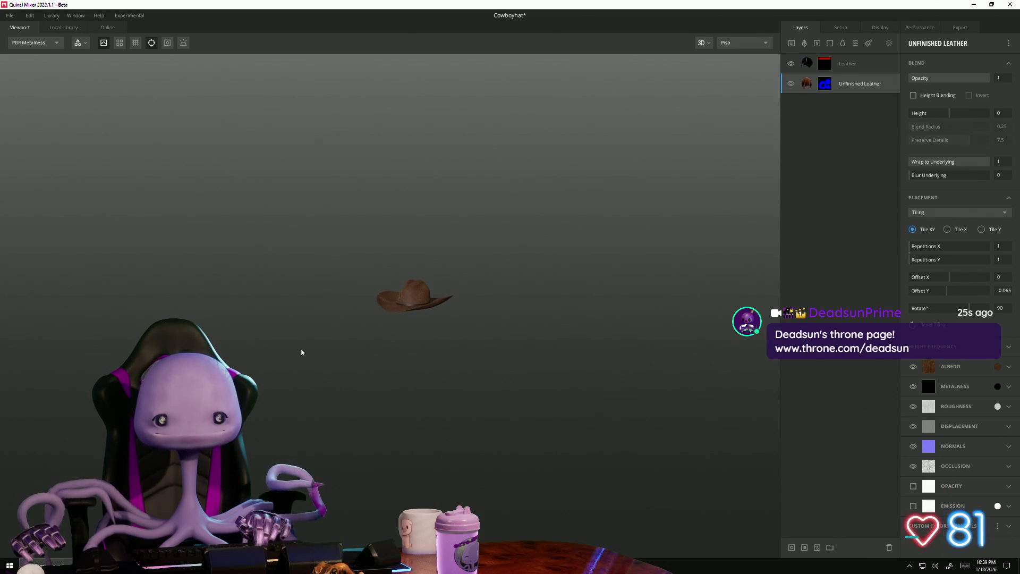
{"action": "left_click", "coordinate": [962, 28]}
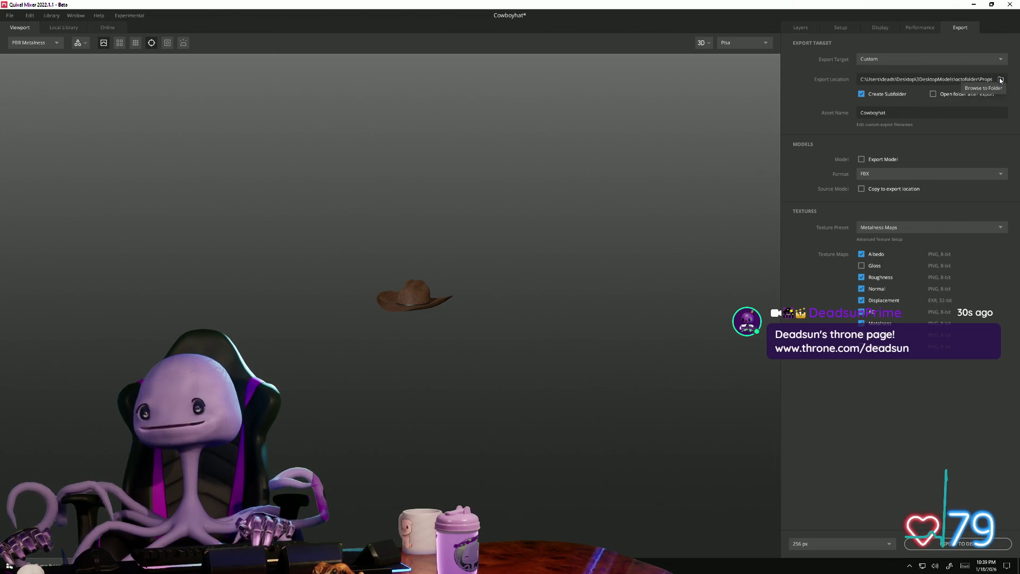
{"action": "left_click", "coordinate": [827, 545]}
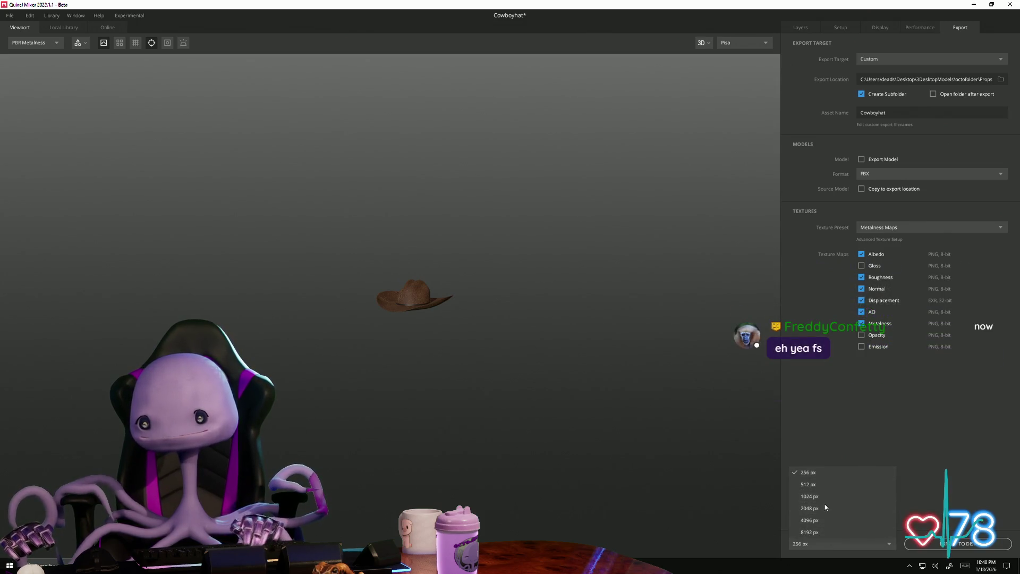
{"action": "left_click", "coordinate": [827, 507]}
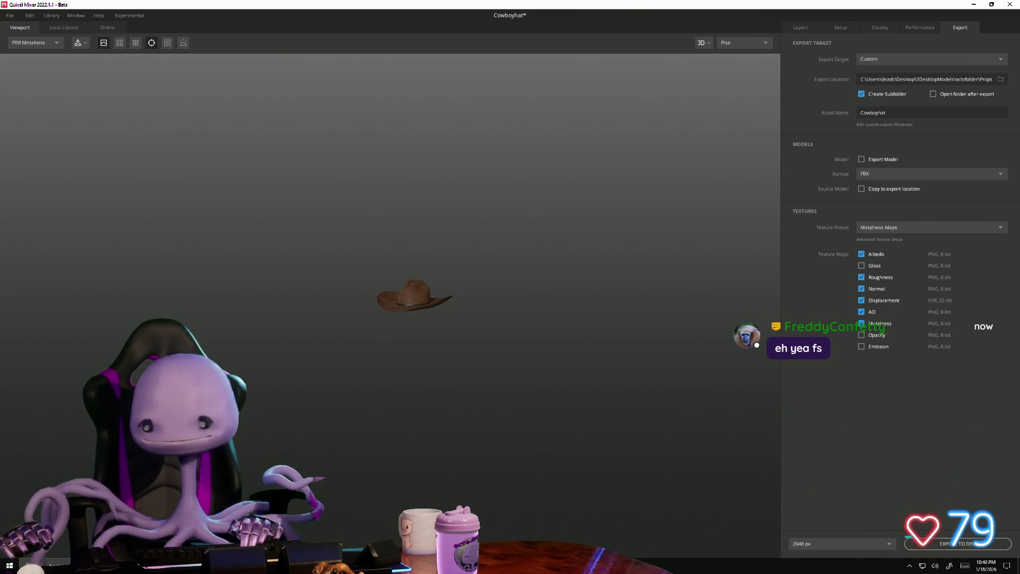
{"action": "left_click", "coordinate": [958, 545]}
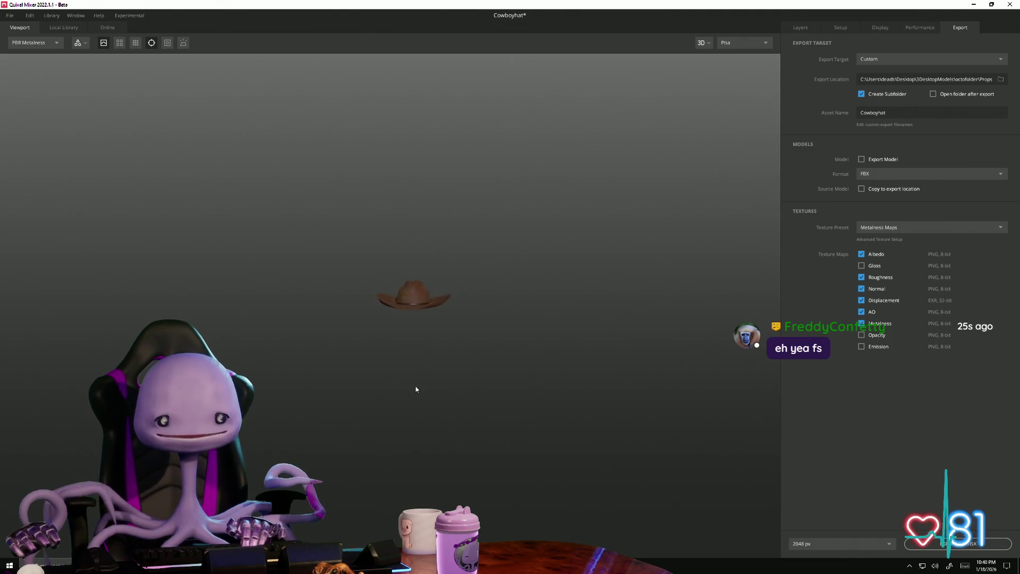
- Orbit the cowboy hat to inspect it from low, front and underside angles
{"action": "mouse_move", "coordinate": [407, 463]}
{"action": "left_mouse_down"}
{"action": "mouse_move", "coordinate": [772, 432]}
{"action": "mouse_move", "coordinate": [367, 371]}
{"action": "left_mouse_up"}
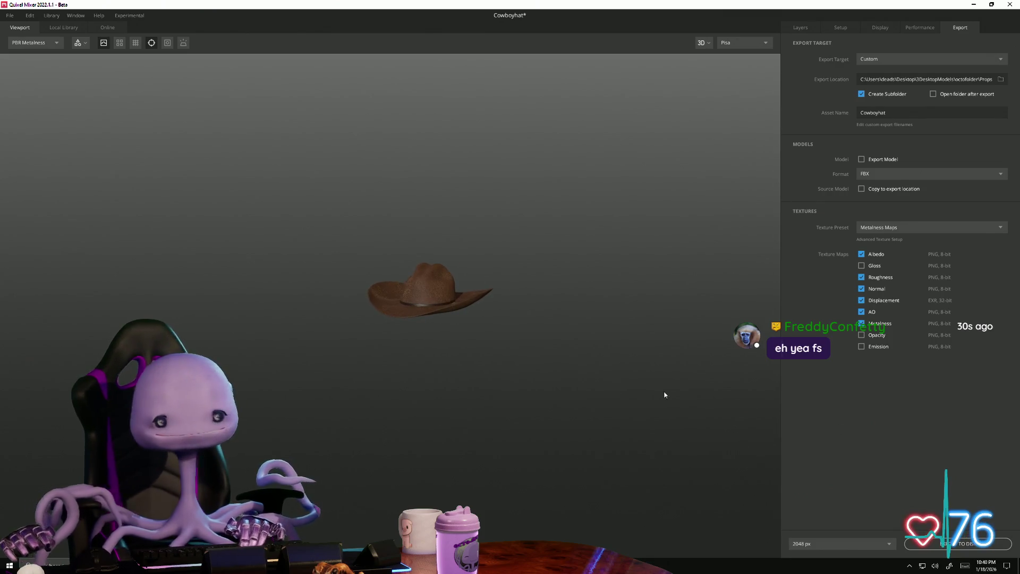
{"action": "scroll", "coordinate": [471, 437], "scroll_direction": "up", "scroll_amount": 5}
{"action": "mouse_move", "coordinate": [516, 500]}
{"action": "left_mouse_down"}
{"action": "mouse_move", "coordinate": [784, 437]}
{"action": "mouse_move", "coordinate": [547, 433]}
{"action": "left_mouse_up"}
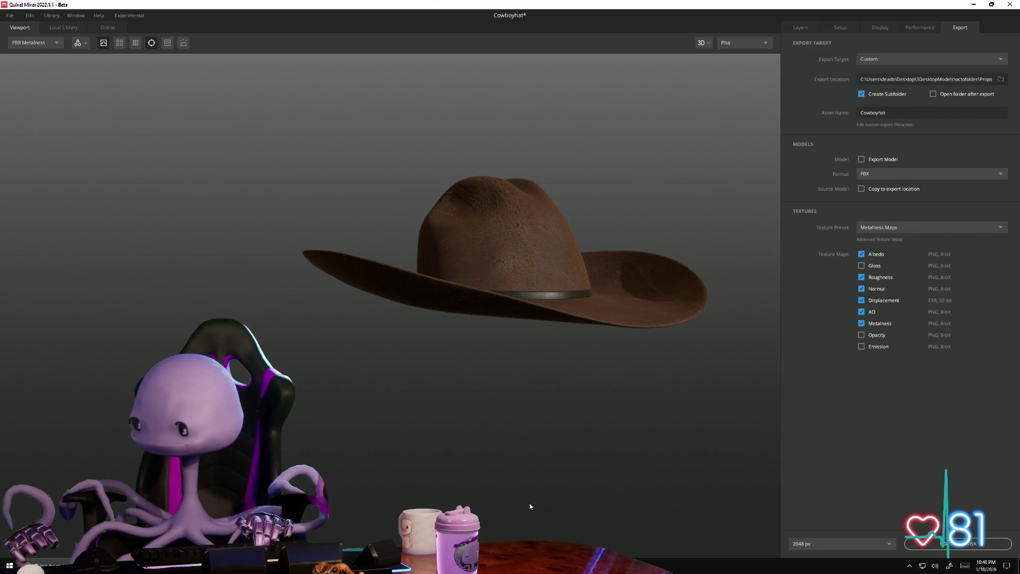
{"action": "mouse_move", "coordinate": [454, 474]}
{"action": "left_mouse_down"}
{"action": "mouse_move", "coordinate": [753, 512]}
{"action": "mouse_move", "coordinate": [493, 428]}
{"action": "mouse_move", "coordinate": [393, 424]}
{"action": "left_mouse_up"}
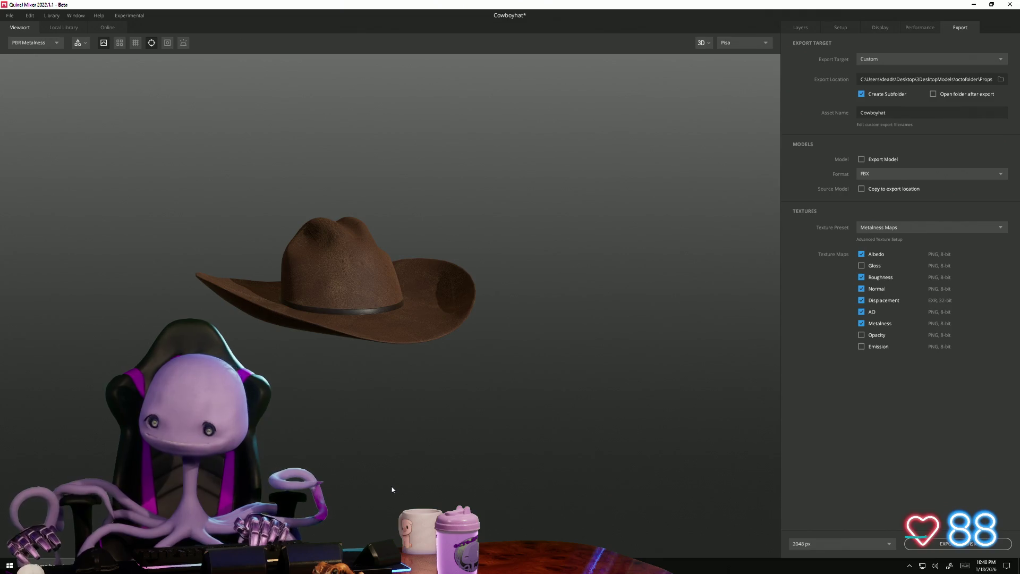
{"action": "mouse_move", "coordinate": [464, 471]}
{"action": "left_mouse_down", "text": "alt"}
{"action": "mouse_move", "coordinate": [300, 454]}
{"action": "mouse_move", "coordinate": [388, 486]}
{"action": "mouse_move", "coordinate": [382, 447]}
{"action": "mouse_move", "coordinate": [283, 407]}
{"action": "left_mouse_up", "text": "alt"}
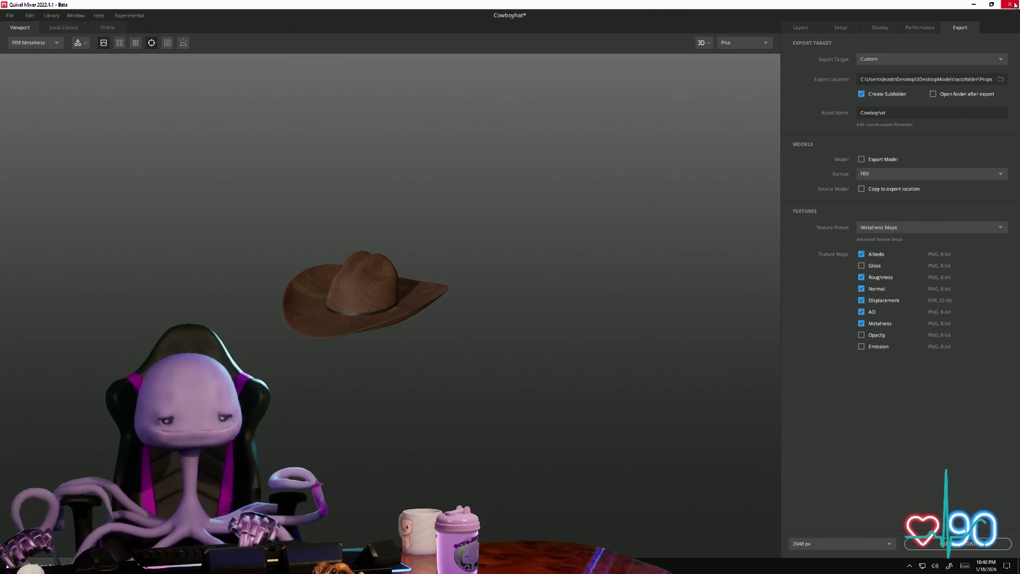
- Save the mix via Save As under the name Cowboyhat, then orbit the hat
{"action": "left_click", "coordinate": [10, 15]}
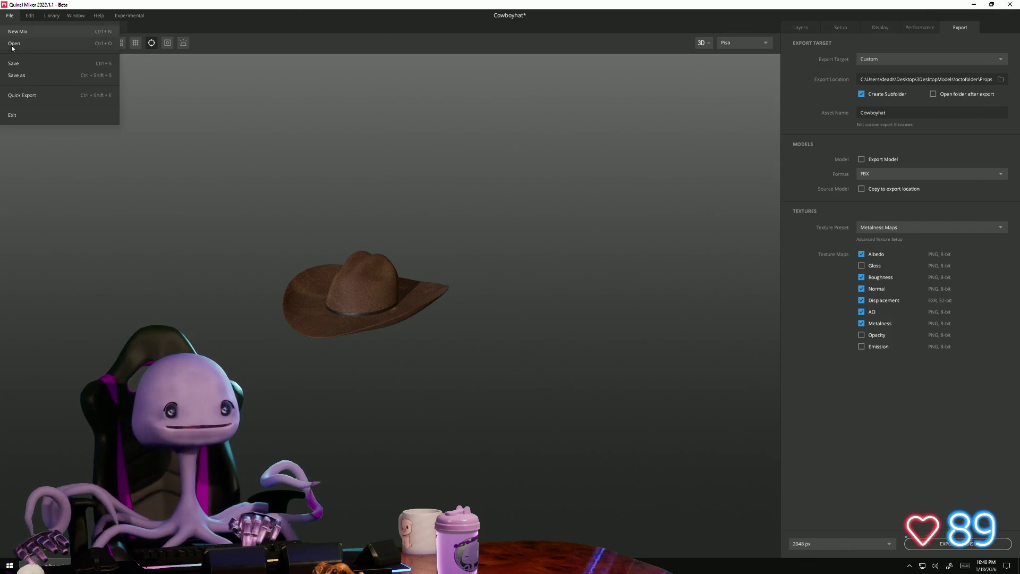
{"action": "left_click", "coordinate": [17, 75]}
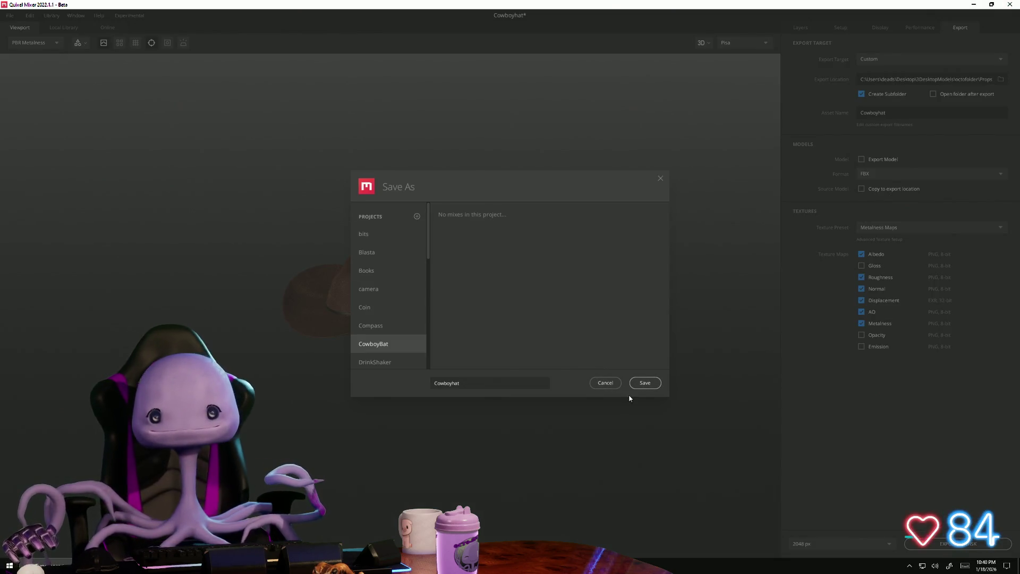
{"action": "left_click", "coordinate": [646, 384]}
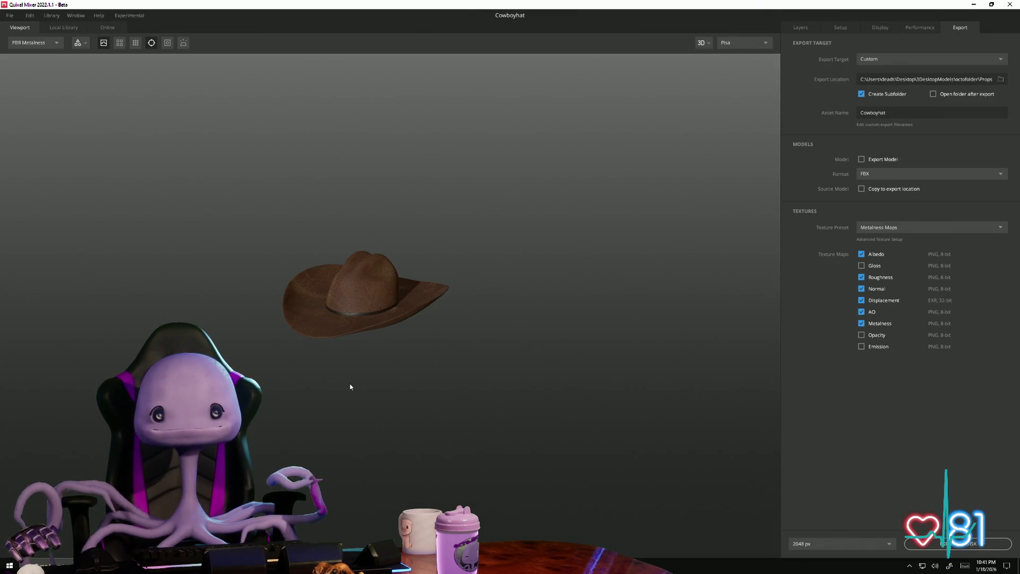
{"action": "scroll", "coordinate": [374, 382], "scroll_direction": "up", "scroll_amount": 2}
{"action": "scroll", "coordinate": [373, 382], "scroll_direction": "up", "scroll_amount": 3}
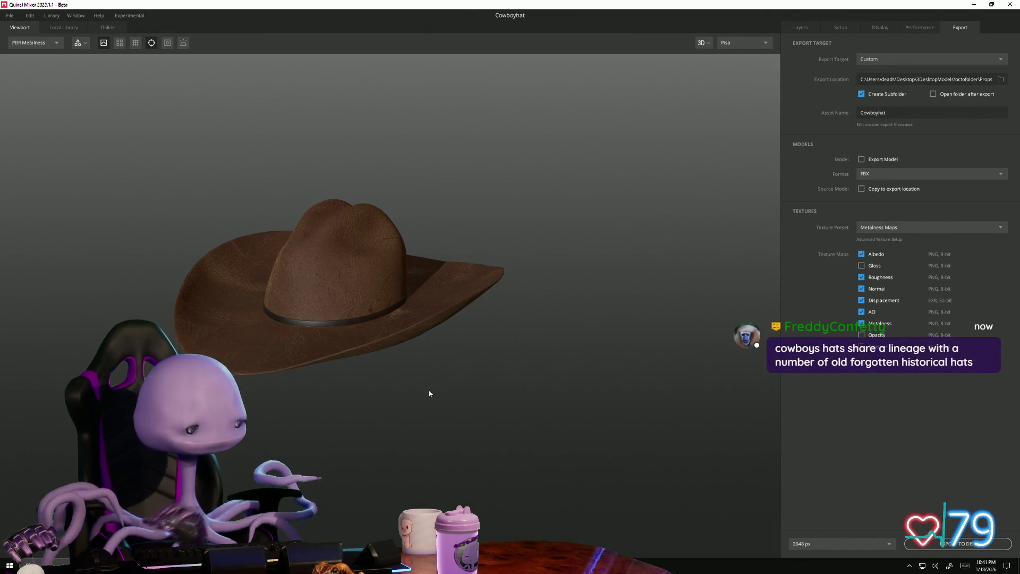
{"action": "mouse_move", "coordinate": [430, 400]}
{"action": "left_mouse_down"}
{"action": "mouse_move", "coordinate": [491, 406]}
{"action": "mouse_move", "coordinate": [503, 438]}
{"action": "mouse_move", "coordinate": [507, 399]}
{"action": "mouse_move", "coordinate": [472, 416]}
{"action": "left_mouse_up"}
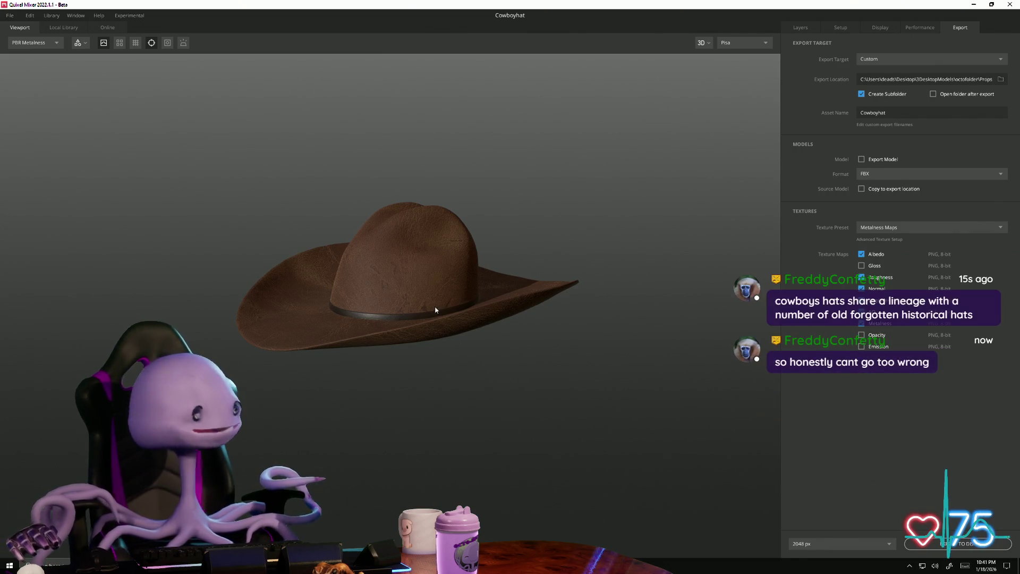
{"action": "mouse_move", "coordinate": [354, 387]}
{"action": "left_mouse_down"}
{"action": "mouse_move", "coordinate": [504, 399]}
{"action": "mouse_move", "coordinate": [620, 382]}
{"action": "mouse_move", "coordinate": [571, 358]}
{"action": "mouse_move", "coordinate": [376, 372]}
{"action": "mouse_move", "coordinate": [353, 412]}
{"action": "mouse_move", "coordinate": [394, 511]}
{"action": "mouse_move", "coordinate": [406, 478]}
{"action": "mouse_move", "coordinate": [430, 479]}
{"action": "mouse_move", "coordinate": [420, 375]}
{"action": "left_mouse_up"}
{"action": "scroll", "coordinate": [418, 372], "scroll_direction": "up", "scroll_amount": 2}
{"action": "scroll", "coordinate": [411, 349], "scroll_direction": "up", "scroll_amount": 2}
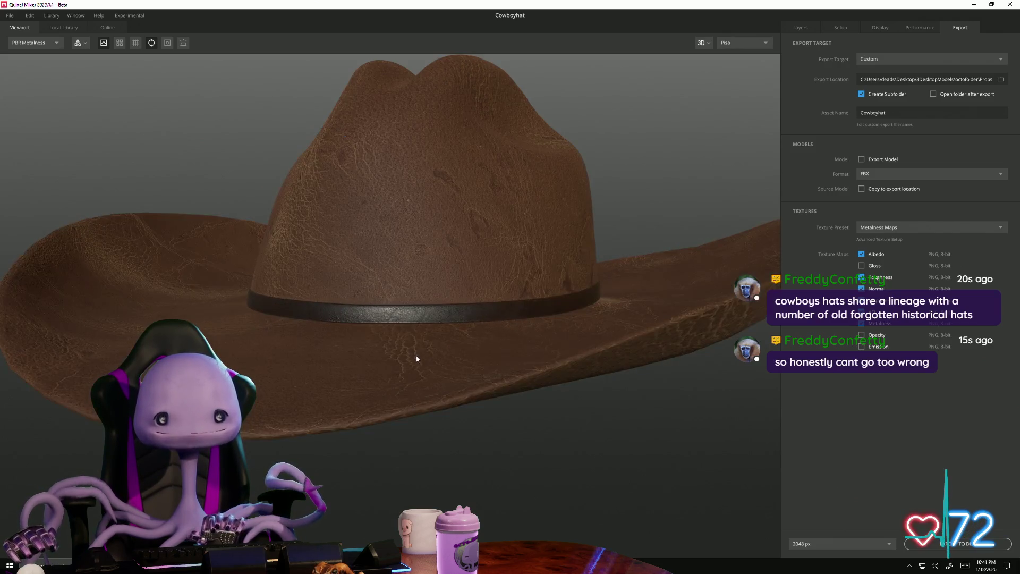
{"action": "scroll", "coordinate": [431, 446], "scroll_direction": "up", "scroll_amount": 4}
{"action": "mouse_move", "coordinate": [452, 504]}
{"action": "left_mouse_down"}
{"action": "mouse_move", "coordinate": [635, 517]}
{"action": "mouse_move", "coordinate": [668, 467]}
{"action": "mouse_move", "coordinate": [787, 489]}
{"action": "mouse_move", "coordinate": [636, 502]}
{"action": "mouse_move", "coordinate": [479, 417]}
{"action": "mouse_move", "coordinate": [406, 439]}
{"action": "mouse_move", "coordinate": [349, 396]}
{"action": "mouse_move", "coordinate": [306, 421]}
{"action": "mouse_move", "coordinate": [358, 422]}
{"action": "mouse_move", "coordinate": [347, 455]}
{"action": "mouse_move", "coordinate": [411, 368]}
{"action": "mouse_move", "coordinate": [372, 378]}
{"action": "mouse_move", "coordinate": [363, 423]}
{"action": "left_mouse_up"}
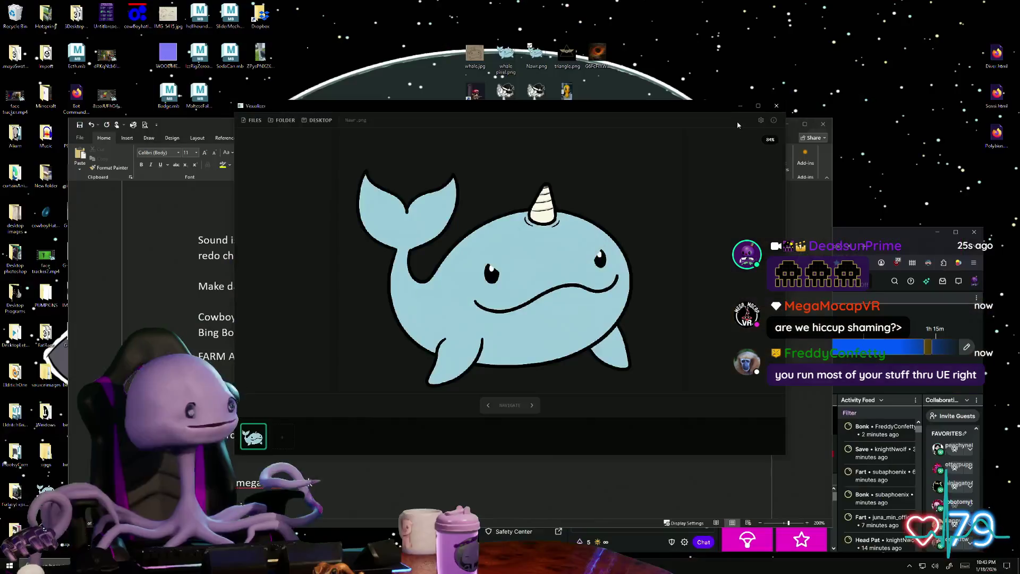
{"action": "scroll", "coordinate": [592, 223], "scroll_direction": "up", "scroll_amount": 5}
{"action": "scroll", "coordinate": [593, 222], "scroll_direction": "down", "scroll_amount": 8}
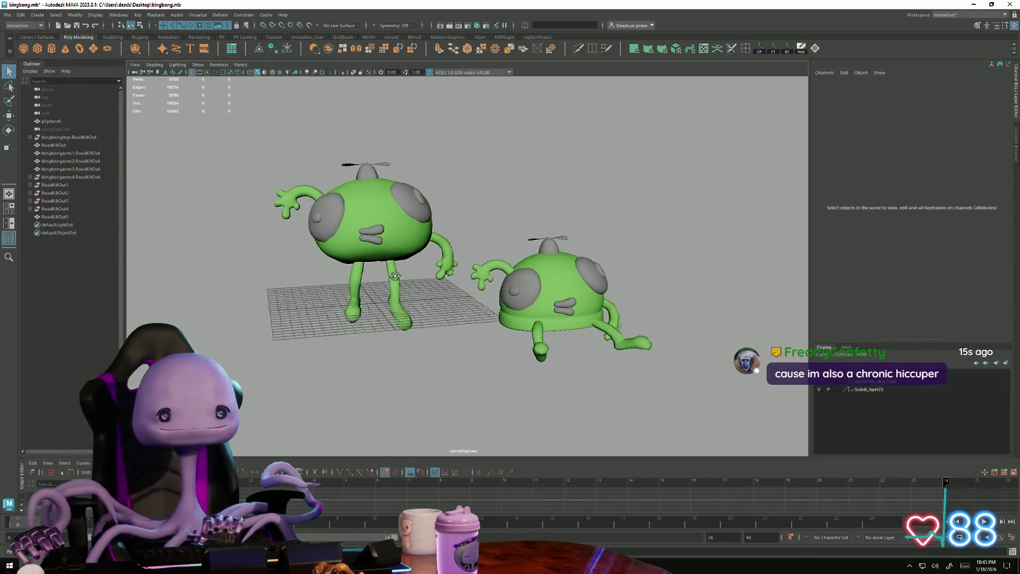
- Select the left green character's body mesh and bring up the UV menu
{"action": "left_click_drag", "start_coordinate": [365, 283], "coordinate": [585, 324], "text": "alt"}
{"action": "scroll", "coordinate": [585, 324], "scroll_direction": "up", "scroll_amount": 5}
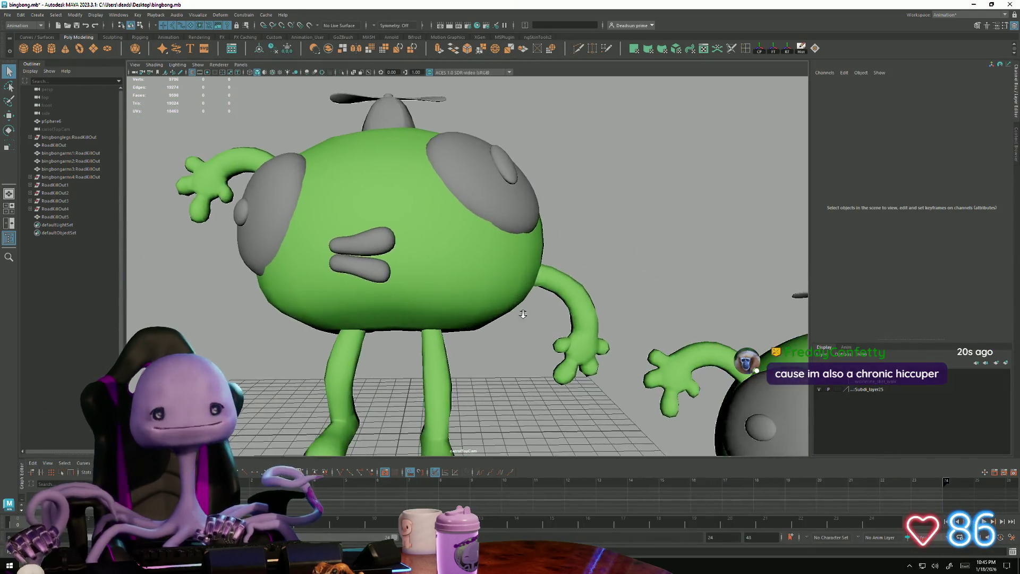
{"action": "scroll", "coordinate": [527, 315], "scroll_direction": "down", "scroll_amount": 4}
{"action": "left_click", "coordinate": [502, 271]}
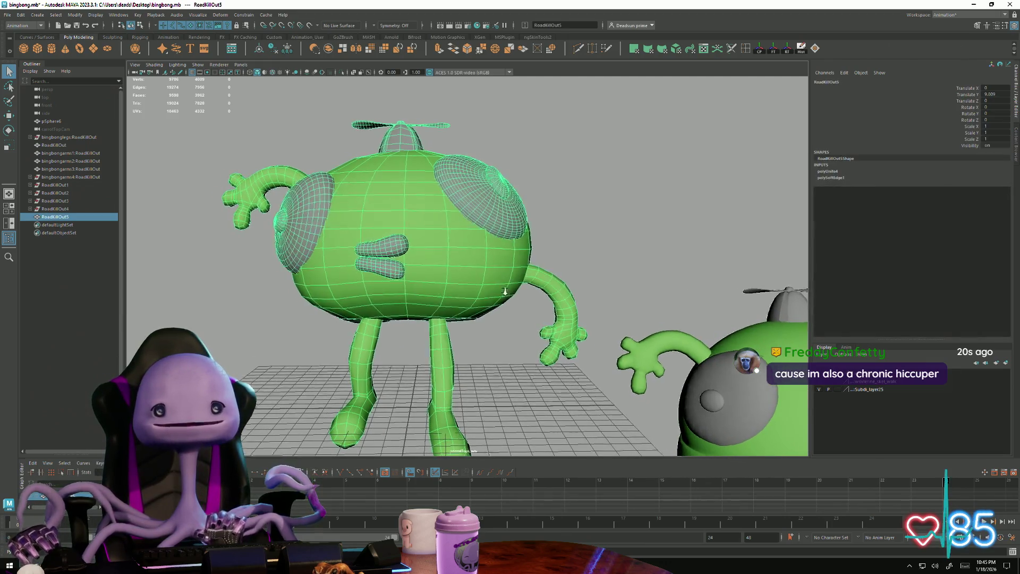
{"action": "scroll", "coordinate": [655, 333], "scroll_direction": "up", "scroll_amount": 3}
{"action": "scroll", "coordinate": [654, 333], "scroll_direction": "up", "scroll_amount": 3}
{"action": "scroll", "coordinate": [298, 230], "scroll_direction": "down", "scroll_amount": 5}
{"action": "scroll", "coordinate": [359, 264], "scroll_direction": "up", "scroll_amount": 2}
{"action": "scroll", "coordinate": [405, 304], "scroll_direction": "up", "scroll_amount": 1}
{"action": "left_click", "coordinate": [331, 337]}
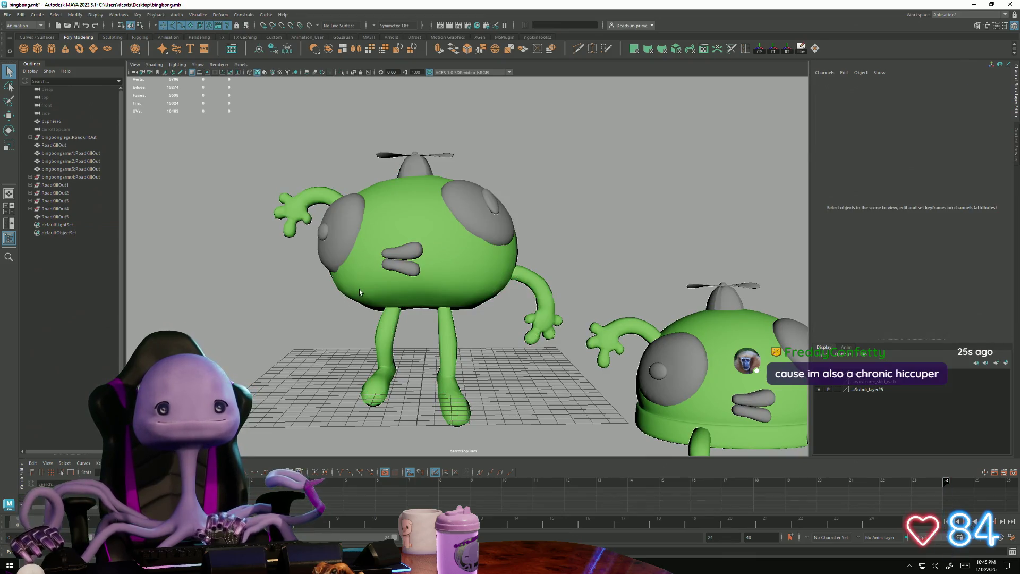
{"action": "left_click", "coordinate": [359, 290]}
{"action": "scroll", "coordinate": [588, 310], "scroll_direction": "up", "scroll_amount": 1}
{"action": "scroll", "coordinate": [588, 310], "scroll_direction": "up", "scroll_amount": 3}
{"action": "scroll", "coordinate": [588, 309], "scroll_direction": "up", "scroll_amount": 2}
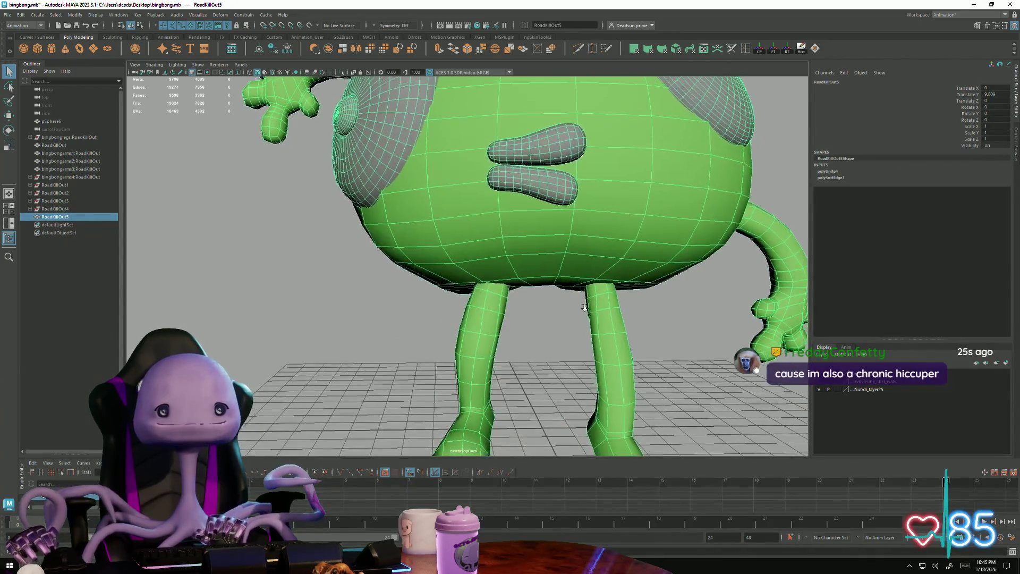
{"action": "scroll", "coordinate": [588, 310], "scroll_direction": "down", "scroll_amount": 3}
{"action": "left_click_drag", "start_coordinate": [588, 309], "coordinate": [501, 231], "text": "alt"}
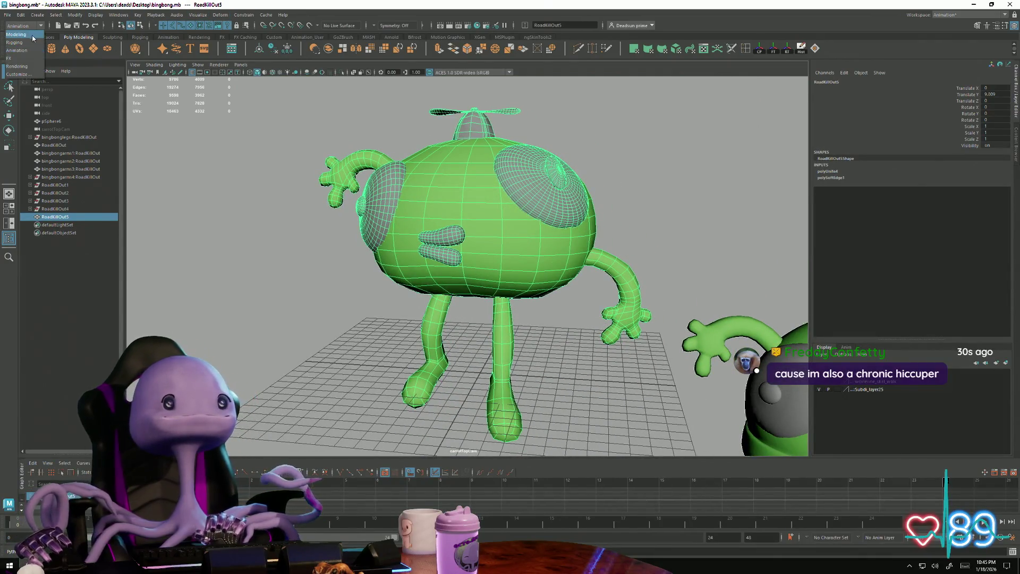
{"action": "left_click", "coordinate": [305, 14]}
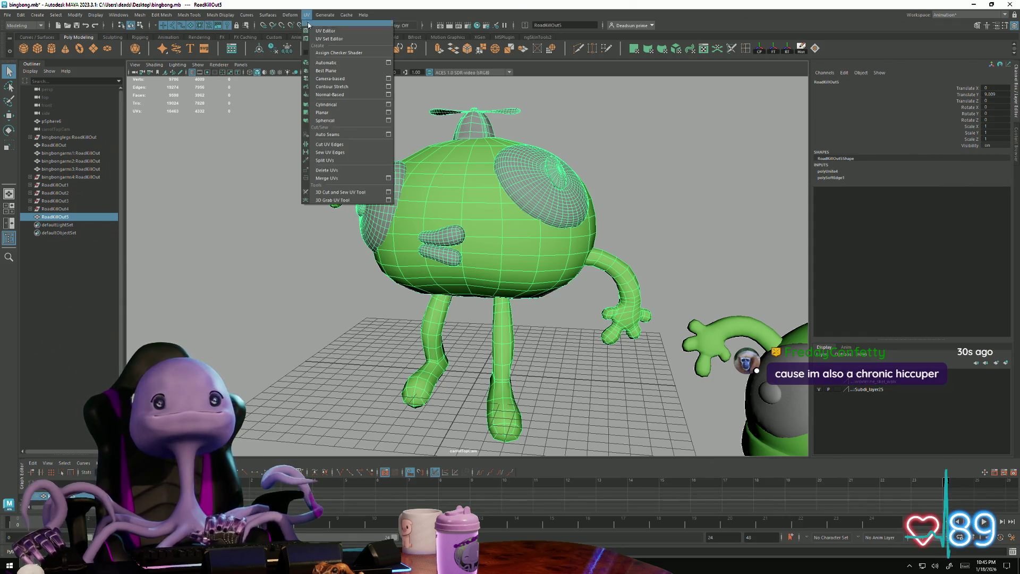
{"action": "scroll", "coordinate": [472, 182], "scroll_direction": "up", "scroll_amount": 1}
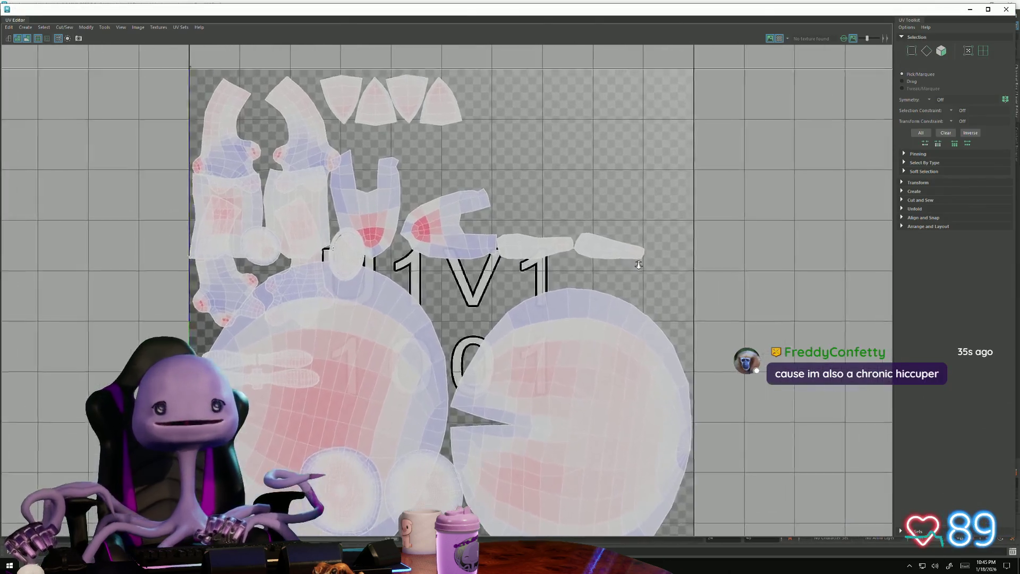
{"action": "scroll", "coordinate": [478, 183], "scroll_direction": "up", "scroll_amount": 1}
{"action": "scroll", "coordinate": [509, 191], "scroll_direction": "up", "scroll_amount": 3}
- In UV mode, move the sphere shells to tile 1002 and the body shells into free space in 1001
{"action": "right_click_drag", "start_coordinate": [509, 191], "coordinate": [547, 180]}
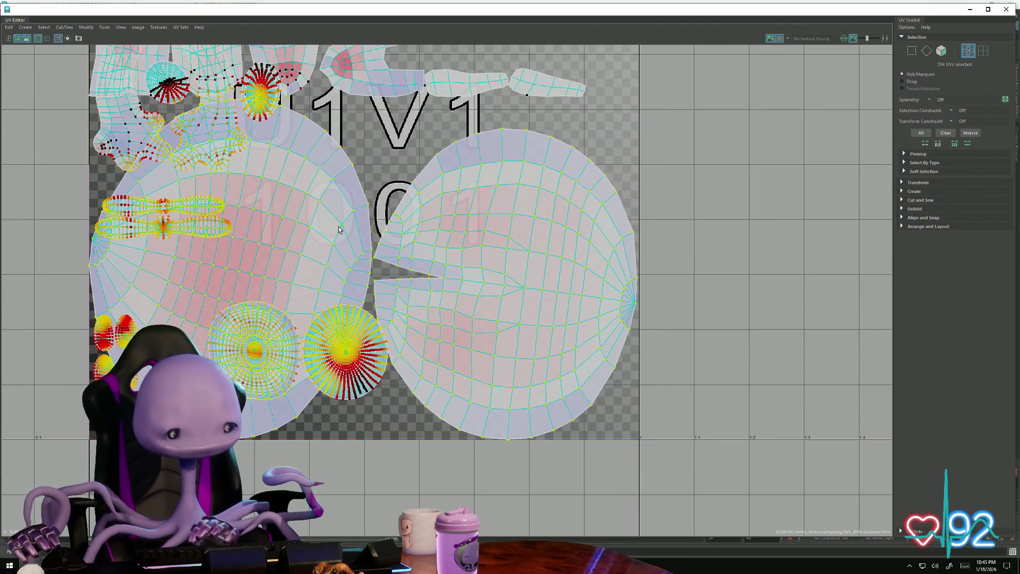
{"action": "scroll", "coordinate": [342, 240], "scroll_direction": "down", "scroll_amount": 4}
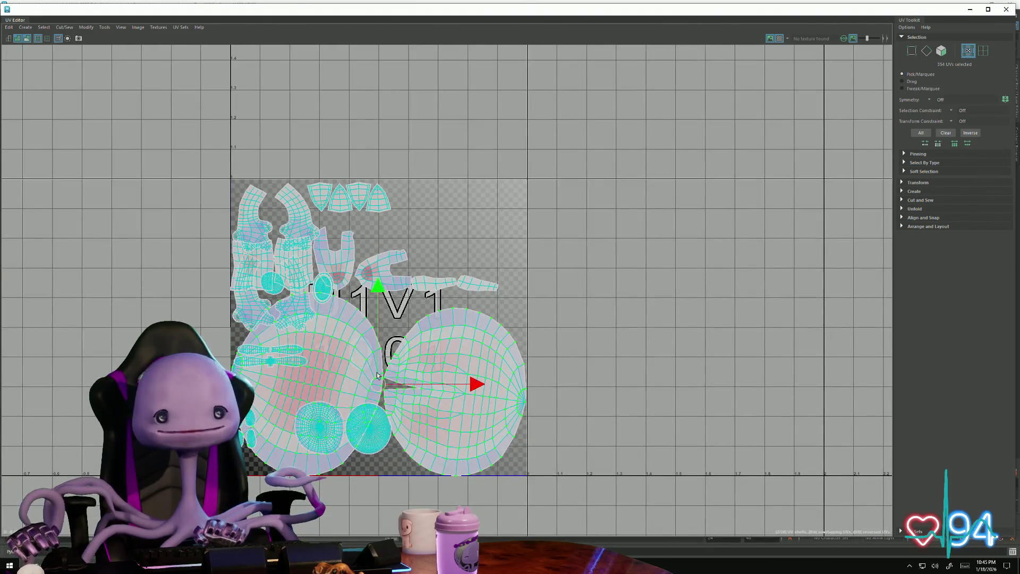
{"action": "left_click_drag", "start_coordinate": [375, 387], "coordinate": [689, 214]}
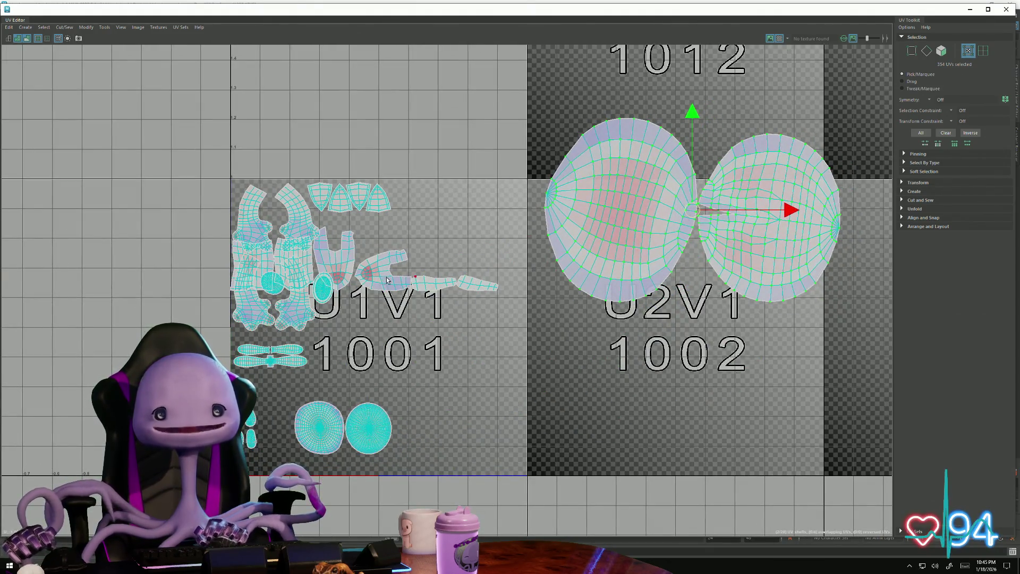
{"action": "scroll", "coordinate": [257, 256], "scroll_direction": "up", "scroll_amount": 2}
{"action": "scroll", "coordinate": [261, 271], "scroll_direction": "up", "scroll_amount": 2}
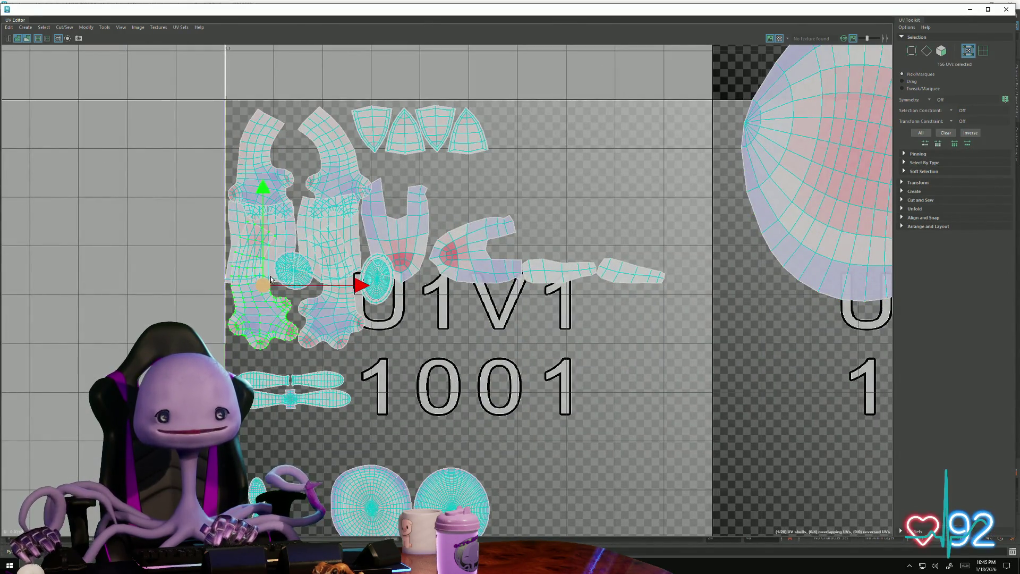
{"action": "left_click_drag", "start_coordinate": [227, 199], "coordinate": [295, 280]}
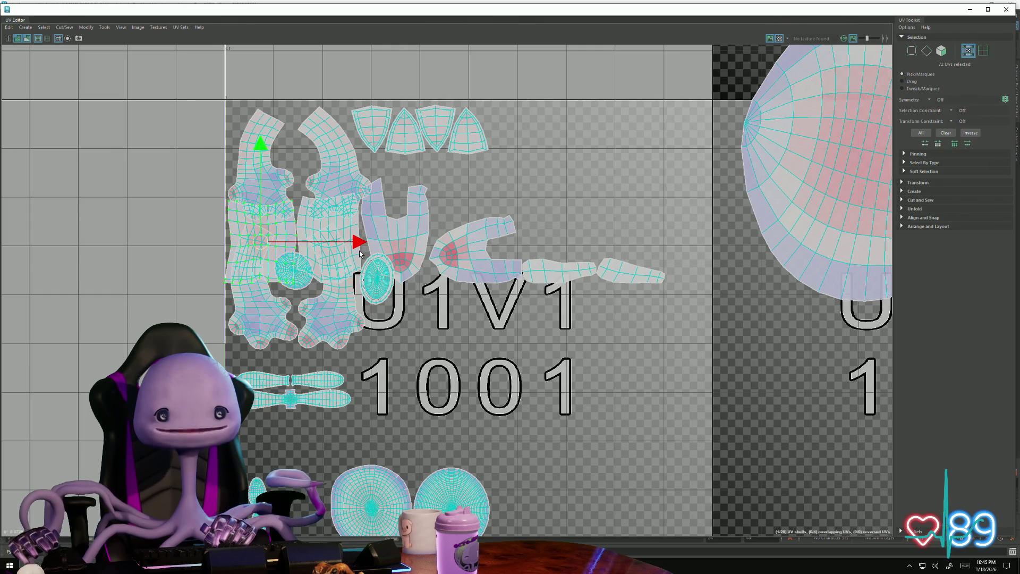
{"action": "mouse_move", "coordinate": [288, 241]}
{"action": "left_mouse_down"}
{"action": "mouse_move", "coordinate": [591, 158]}
{"action": "mouse_move", "coordinate": [582, 150]}
{"action": "left_mouse_up"}
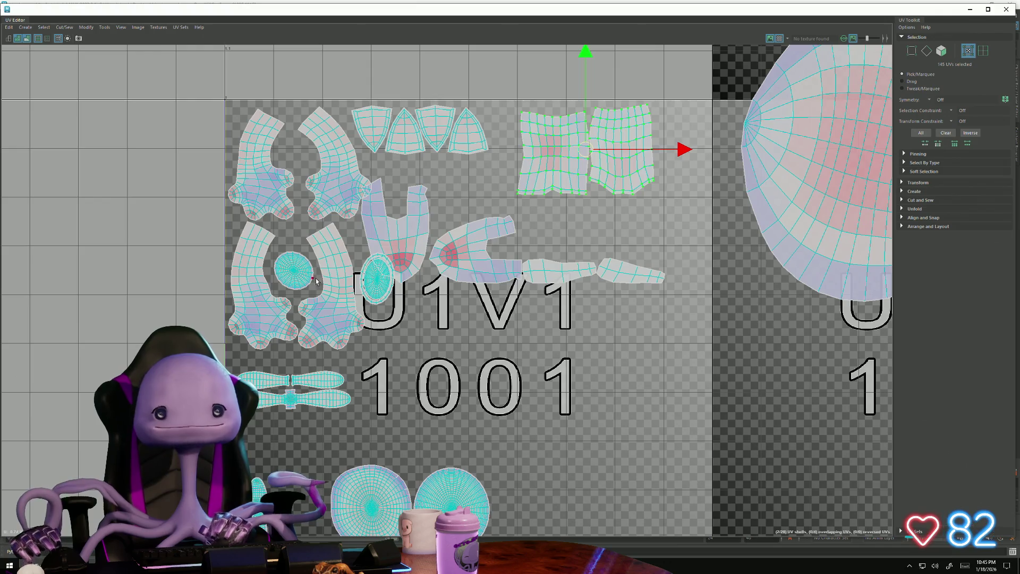
{"action": "scroll", "coordinate": [333, 300], "scroll_direction": "up", "scroll_amount": 2}
{"action": "scroll", "coordinate": [358, 287], "scroll_direction": "up", "scroll_amount": 2}
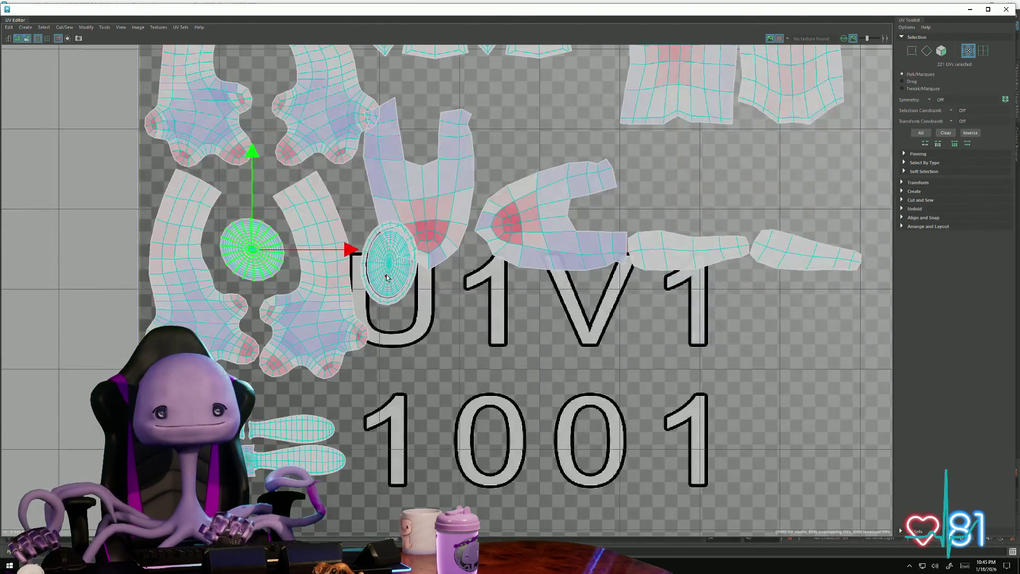
{"action": "scroll", "coordinate": [363, 287], "scroll_direction": "down", "scroll_amount": 1}
{"action": "scroll", "coordinate": [351, 286], "scroll_direction": "down", "scroll_amount": 2}
{"action": "scroll", "coordinate": [330, 281], "scroll_direction": "down", "scroll_amount": 1}
{"action": "scroll", "coordinate": [330, 280], "scroll_direction": "down", "scroll_amount": 1}
- Move the two eye shells up into tile 1011 and nudge the green eye shell right
{"action": "middle_click_drag", "start_coordinate": [319, 275], "coordinate": [270, 255], "text": "alt"}
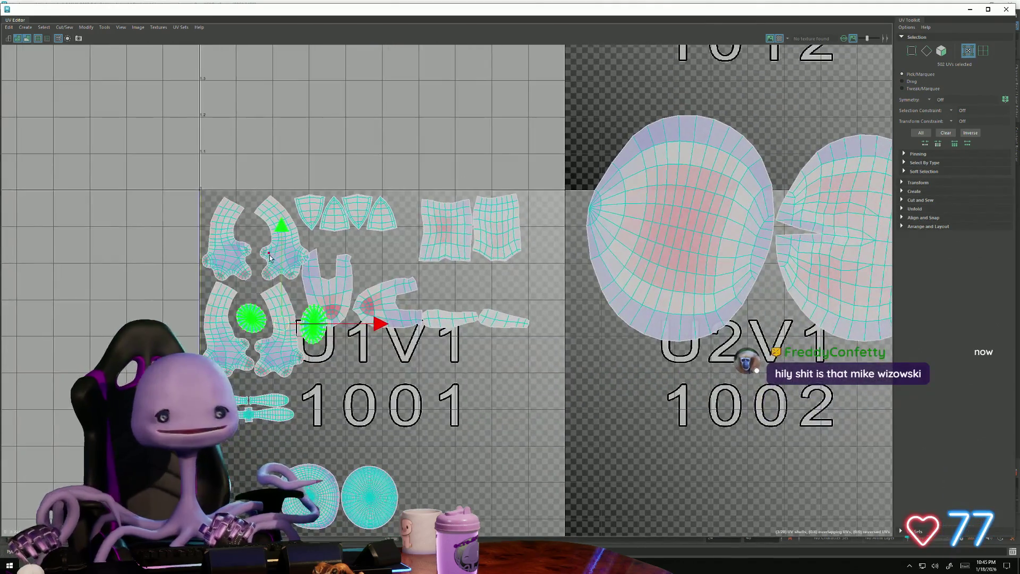
{"action": "left_click_drag", "start_coordinate": [281, 329], "coordinate": [525, 135]}
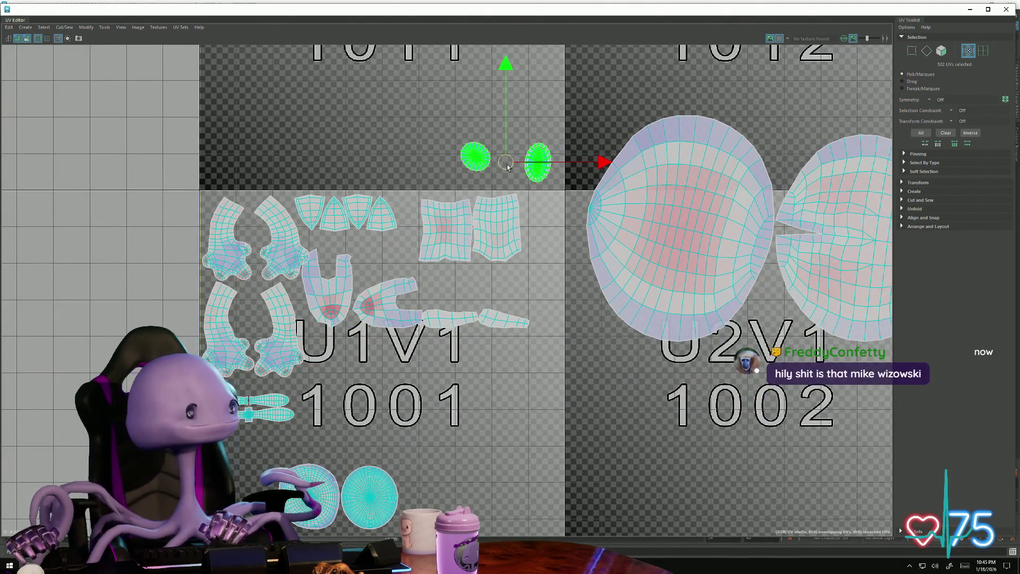
{"action": "scroll", "coordinate": [514, 162], "scroll_direction": "up", "scroll_amount": 1}
{"action": "middle_click_drag", "start_coordinate": [514, 162], "coordinate": [294, 171], "text": "alt"}
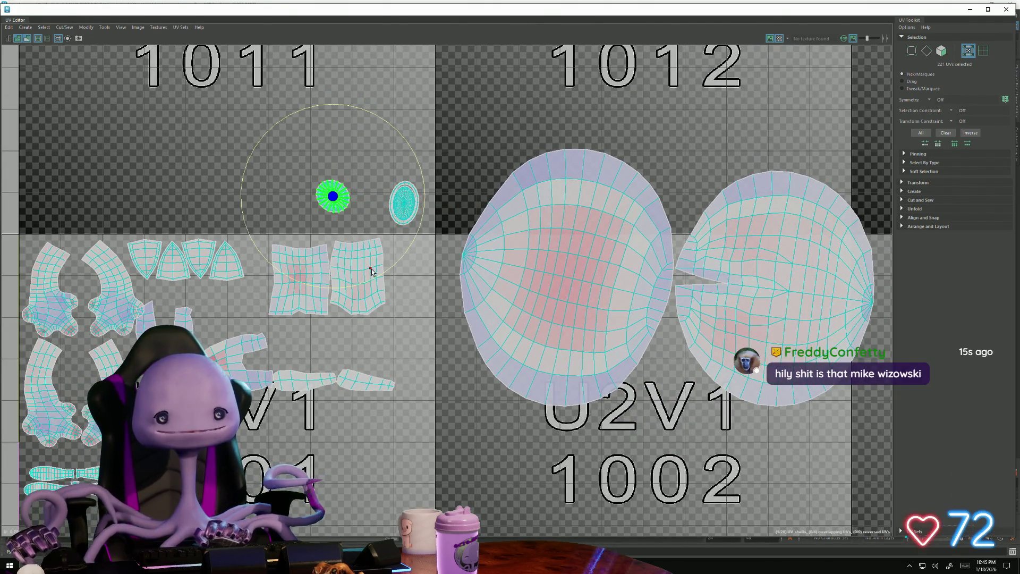
{"action": "key", "text": "w"}
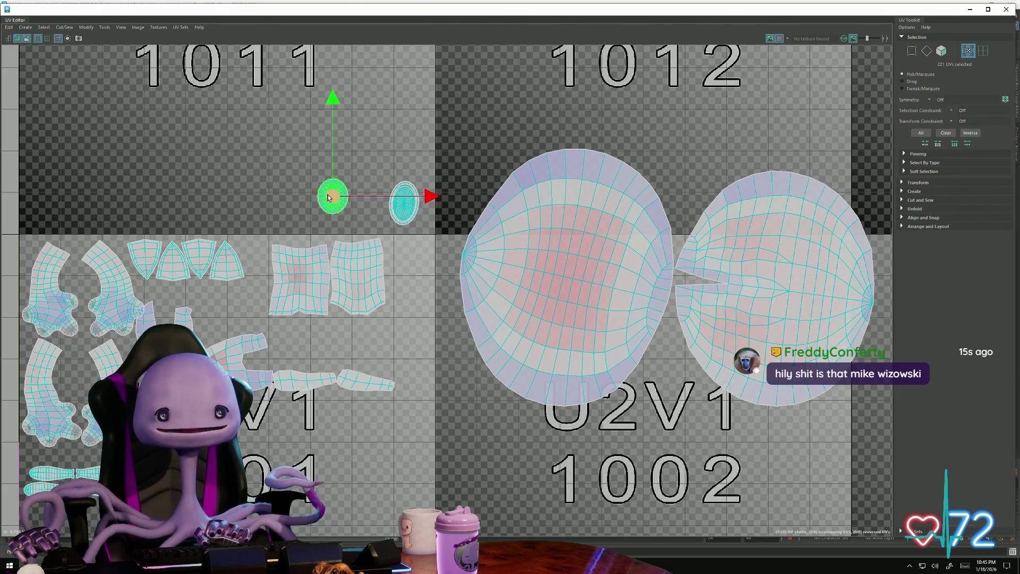
{"action": "middle_click_drag", "start_coordinate": [310, 216], "coordinate": [341, 228]}
{"action": "scroll", "coordinate": [428, 308], "scroll_direction": "down", "scroll_amount": 2}
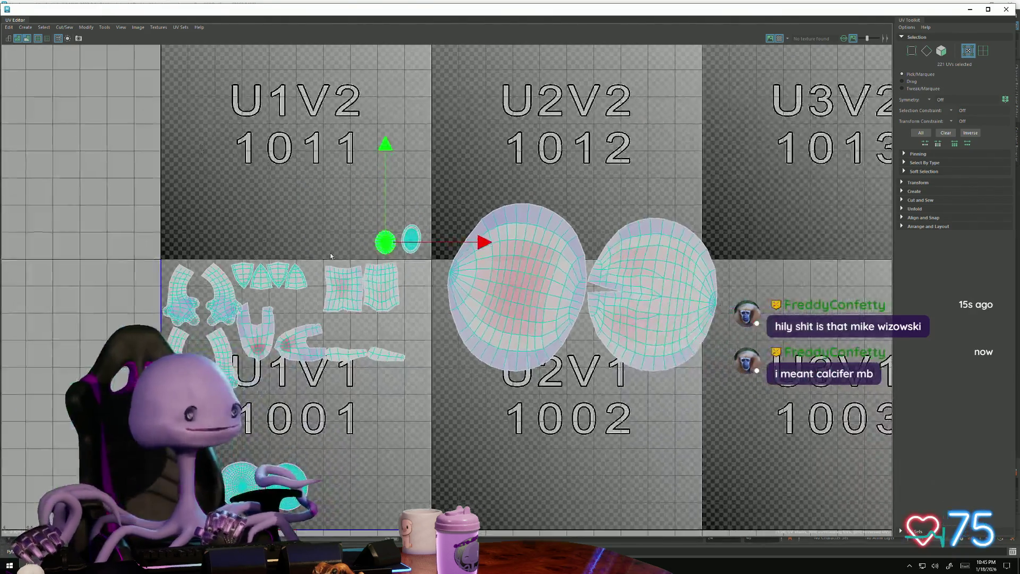
{"action": "mouse_move", "coordinate": [429, 308]}
{"action": "middle_mouse_down", "text": "alt"}
{"action": "mouse_move", "coordinate": [372, 189]}
{"action": "mouse_move", "coordinate": [362, 205]}
{"action": "middle_mouse_up", "text": "alt"}
- Return to Maya, close the UV Editor and orbit to view both characters
{"action": "key", "text": "alt+Tab"}
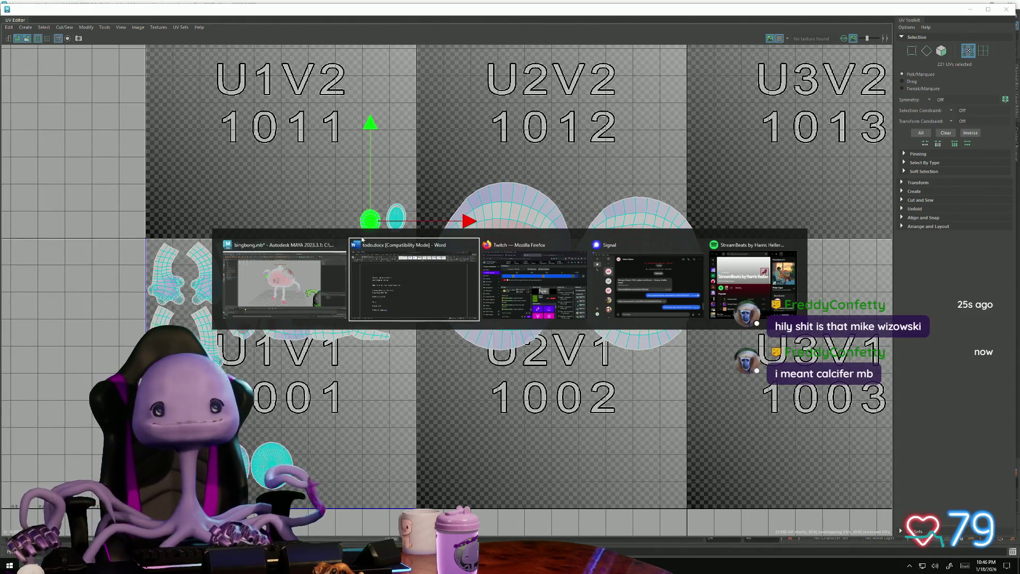
{"action": "left_click", "coordinate": [290, 298]}
{"action": "left_click", "coordinate": [968, 11]}
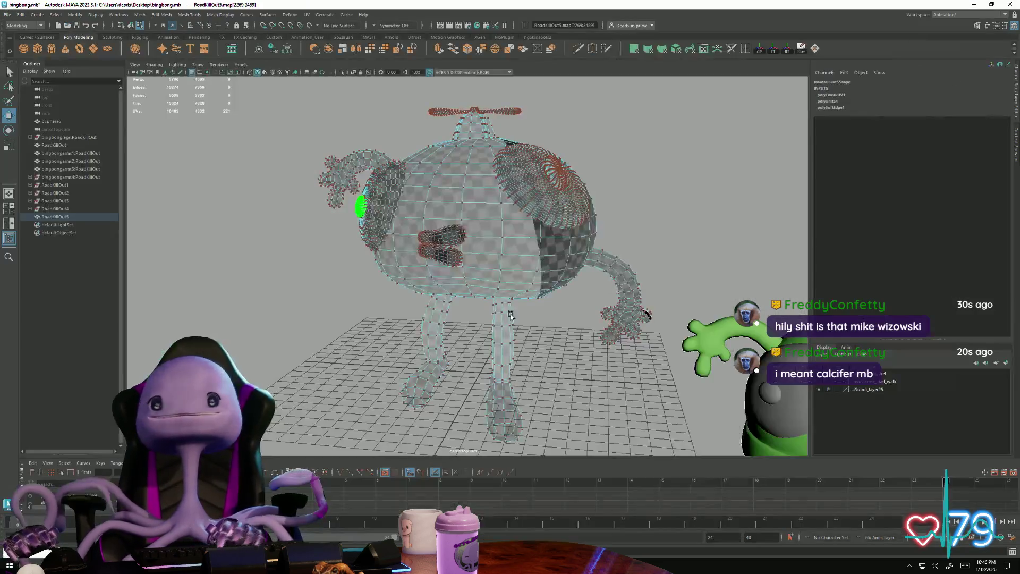
{"action": "left_click", "coordinate": [383, 160]}
{"action": "left_click_drag", "start_coordinate": [383, 160], "coordinate": [404, 224], "text": "alt"}
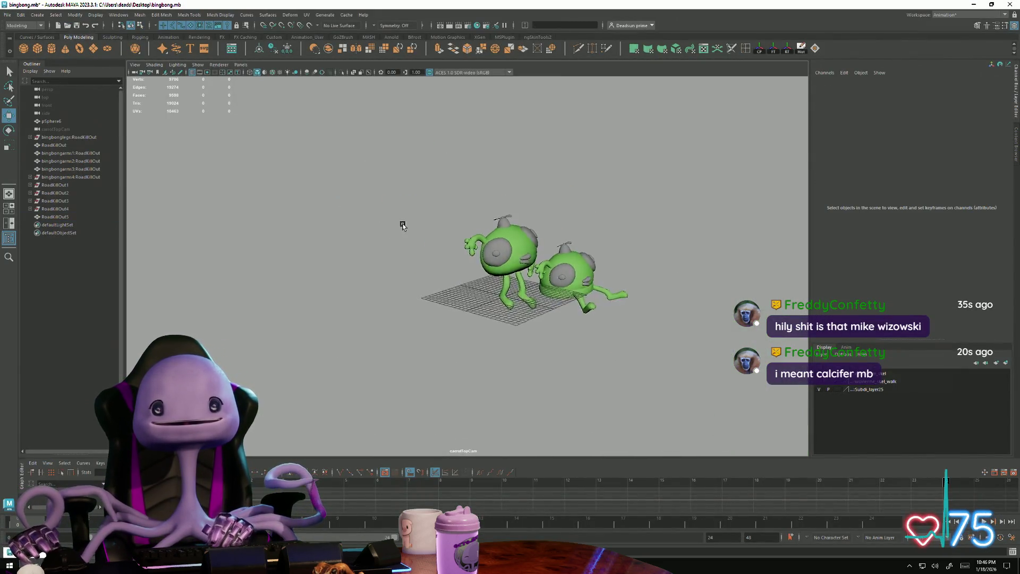
{"action": "right_click_drag", "start_coordinate": [403, 223], "coordinate": [565, 325], "text": "alt"}
{"action": "scroll", "coordinate": [565, 325], "scroll_direction": "up", "scroll_amount": 3}
{"action": "scroll", "coordinate": [542, 298], "scroll_direction": "down", "scroll_amount": 5}
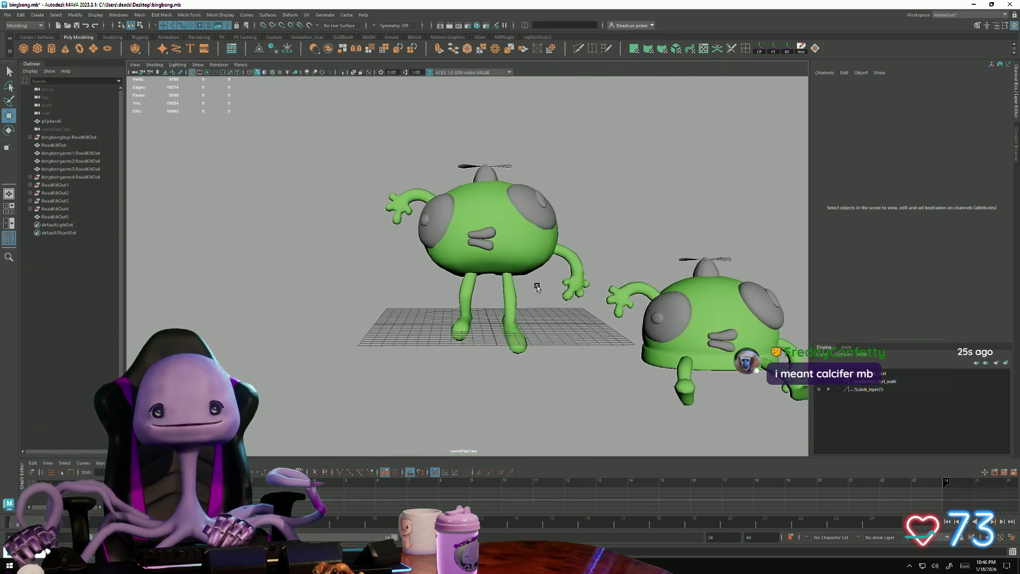
- Inspect both characters and select the standing RoadKillOut5 mesh
{"action": "right_click_drag", "start_coordinate": [319, 252], "coordinate": [404, 256], "text": "alt"}
{"action": "mouse_move", "coordinate": [404, 256]}
{"action": "left_mouse_down", "text": "alt"}
{"action": "mouse_move", "coordinate": [446, 267]}
{"action": "mouse_move", "coordinate": [405, 316]}
{"action": "left_mouse_up", "text": "alt"}
{"action": "scroll", "coordinate": [684, 241], "scroll_direction": "up", "scroll_amount": 5}
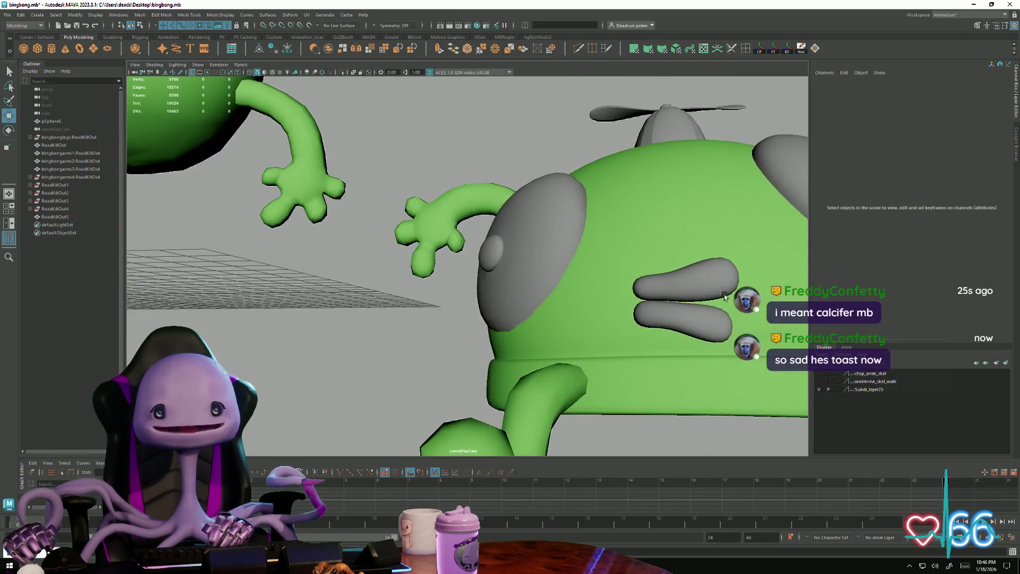
{"action": "left_click", "coordinate": [684, 241]}
{"action": "scroll", "coordinate": [684, 241], "scroll_direction": "down", "scroll_amount": 5}
{"action": "left_click_drag", "start_coordinate": [684, 241], "coordinate": [343, 198], "text": "alt"}
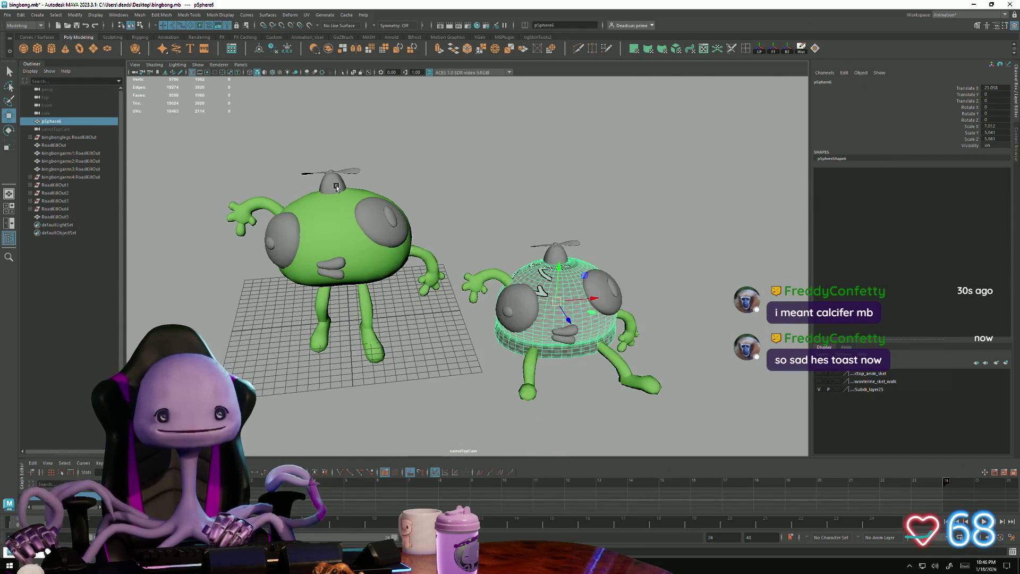
{"action": "left_click", "coordinate": [305, 229]}
{"action": "mouse_move", "coordinate": [305, 229]}
{"action": "left_mouse_down", "text": "alt"}
{"action": "mouse_move", "coordinate": [592, 351]}
{"action": "mouse_move", "coordinate": [498, 344]}
{"action": "mouse_move", "coordinate": [678, 342]}
{"action": "mouse_move", "coordinate": [633, 321]}
{"action": "mouse_move", "coordinate": [613, 364]}
{"action": "mouse_move", "coordinate": [481, 270]}
{"action": "left_mouse_up", "text": "alt"}
{"action": "scroll", "coordinate": [593, 351], "scroll_direction": "up", "scroll_amount": 5}
{"action": "scroll", "coordinate": [592, 350], "scroll_direction": "down", "scroll_amount": 3}
{"action": "scroll", "coordinate": [499, 345], "scroll_direction": "down", "scroll_amount": 2}
{"action": "left_click", "coordinate": [633, 321]}
{"action": "left_click", "coordinate": [481, 269]}
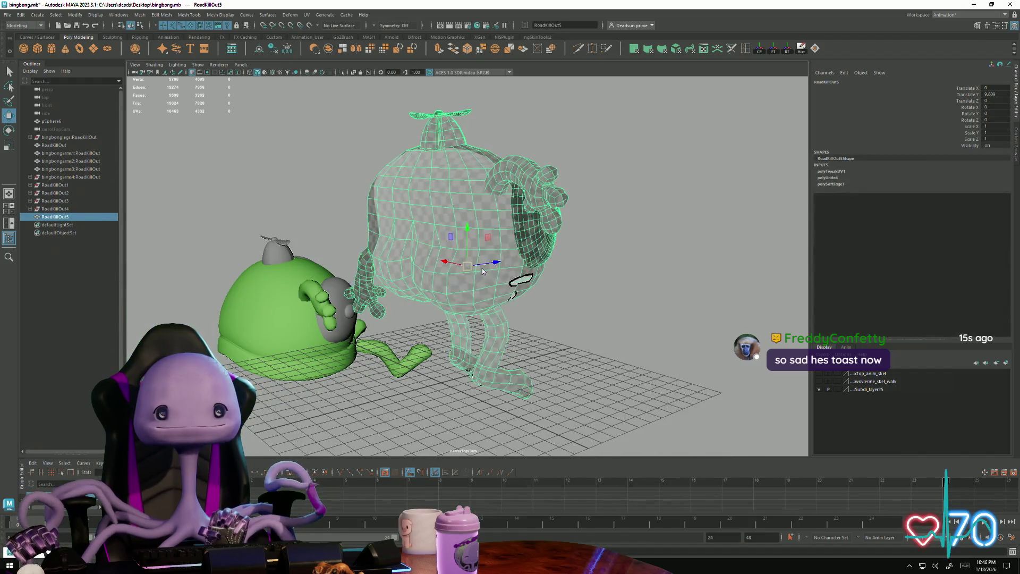
- In face mode, apply Edit Mesh > Add Divisions to the body faces
{"action": "key", "text": "F11"}
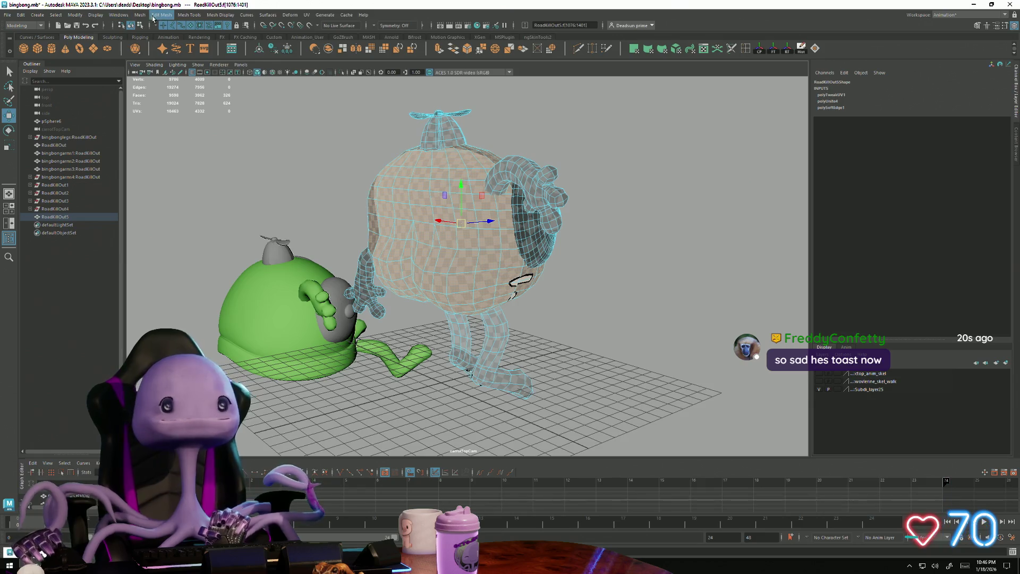
{"action": "left_click", "coordinate": [159, 14]}
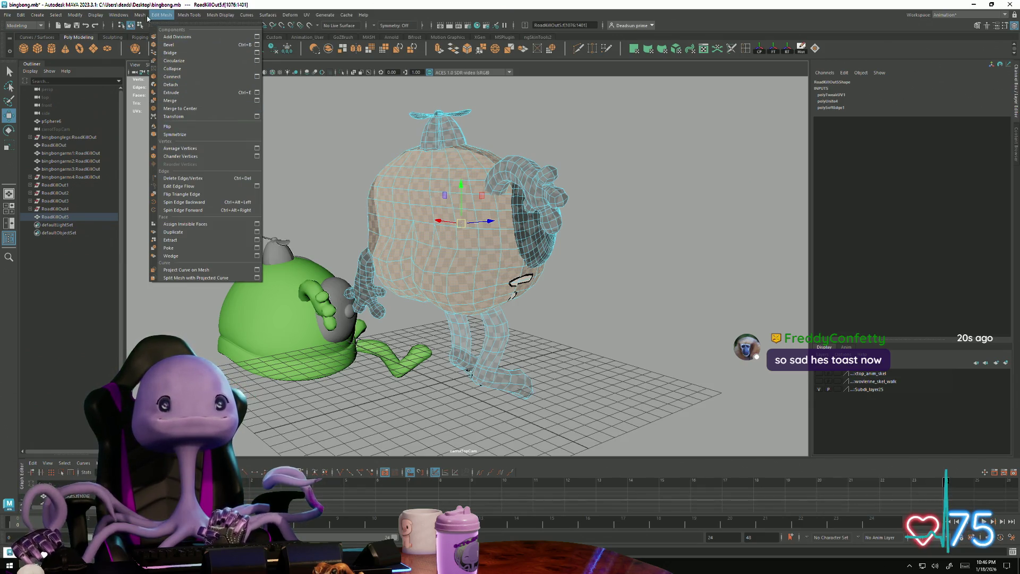
{"action": "left_click", "coordinate": [171, 116]}
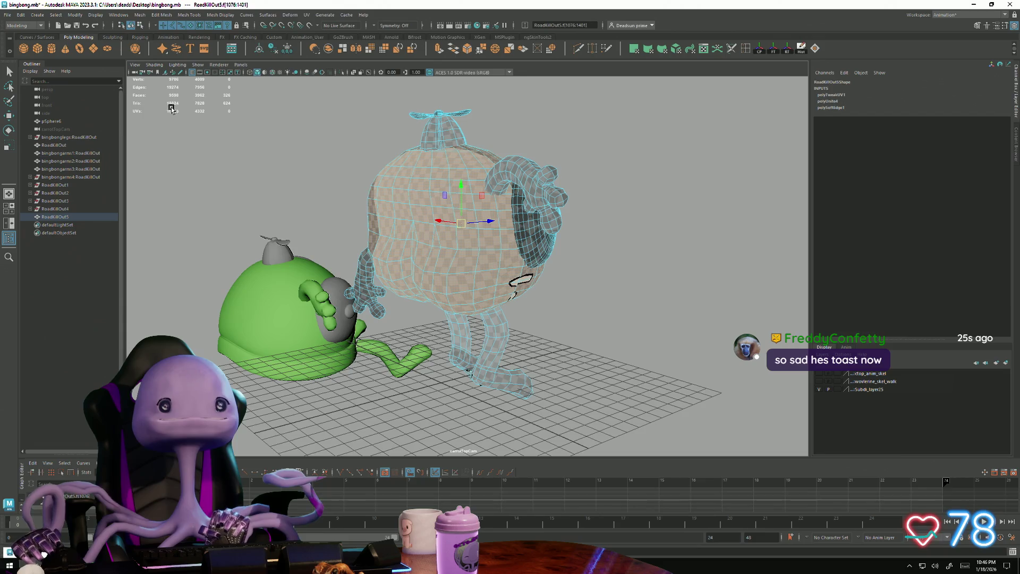
{"action": "left_click", "coordinate": [274, 187]}
{"action": "left_click_drag", "start_coordinate": [273, 187], "coordinate": [412, 251], "text": "alt"}
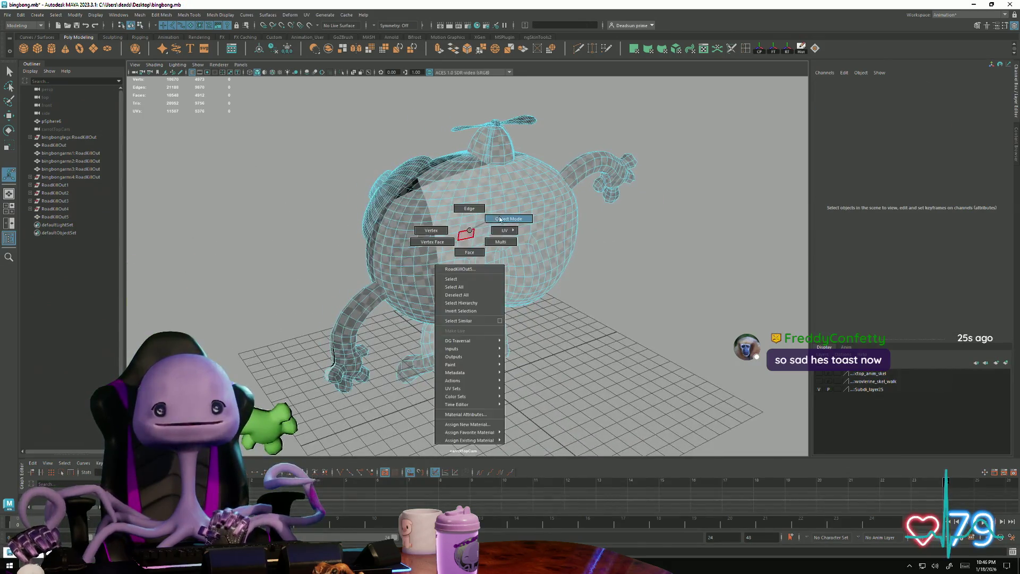
- Select the standing character's faces and apply Mesh > Smooth
{"action": "right_click_drag", "start_coordinate": [458, 232], "coordinate": [494, 207]}
{"action": "mouse_move", "coordinate": [597, 280]}
{"action": "left_mouse_down", "text": "alt"}
{"action": "mouse_move", "coordinate": [654, 322]}
{"action": "mouse_move", "coordinate": [470, 211]}
{"action": "left_mouse_up", "text": "alt"}
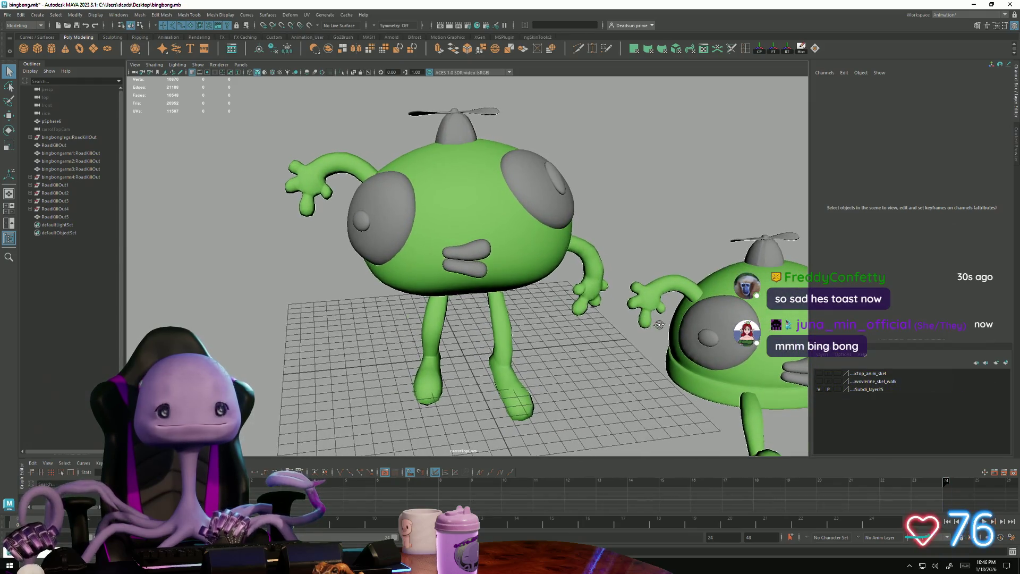
{"action": "left_click", "coordinate": [354, 158]}
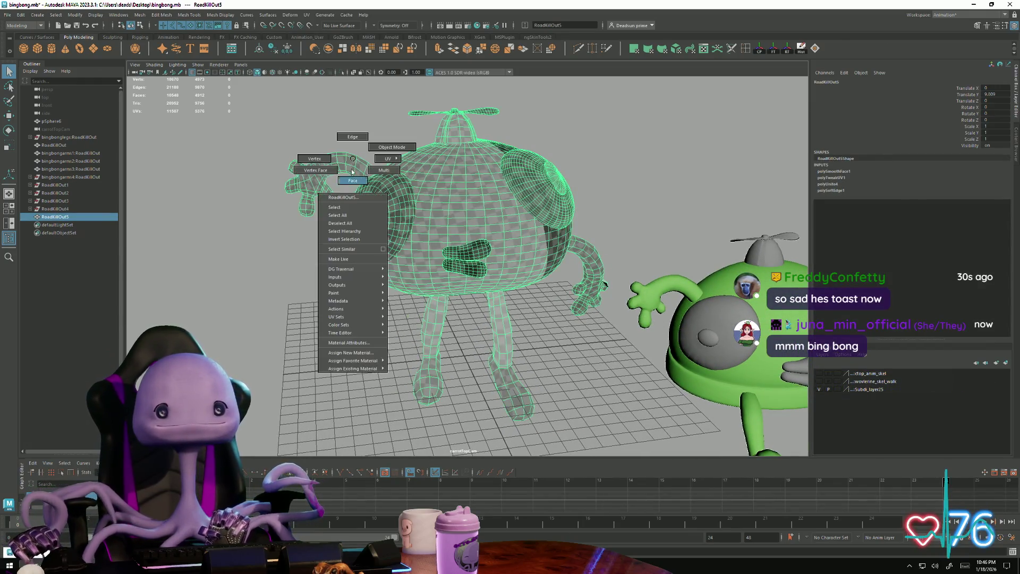
{"action": "right_click_drag", "start_coordinate": [354, 158], "coordinate": [415, 263]}
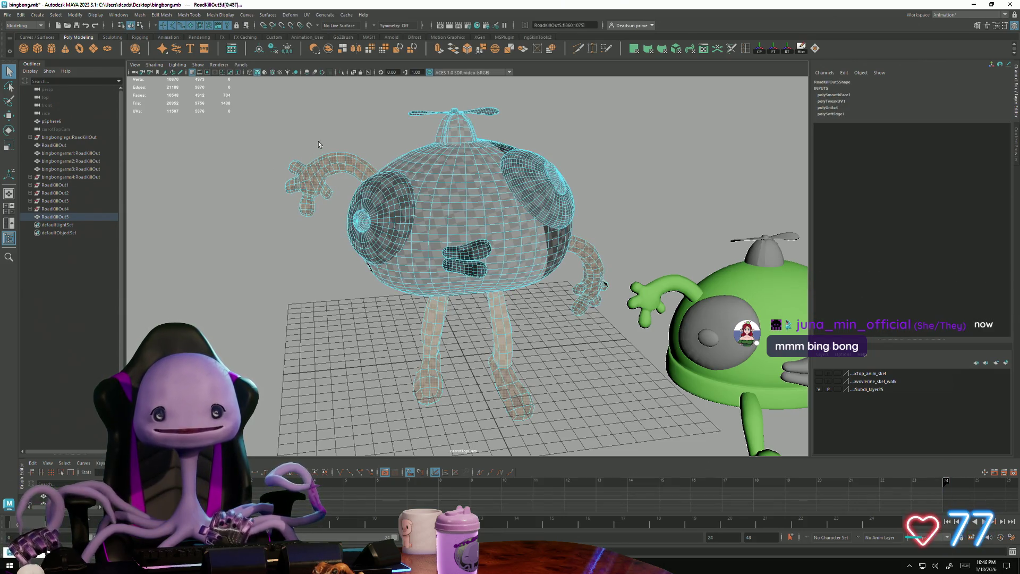
{"action": "left_click", "coordinate": [136, 17]}
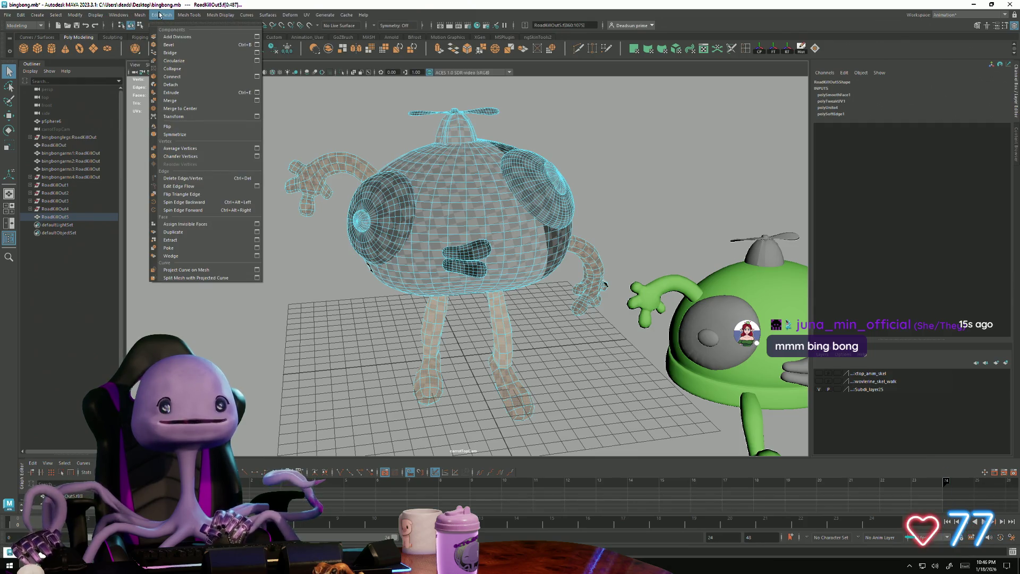
{"action": "mouse_move", "coordinate": [139, 15]}
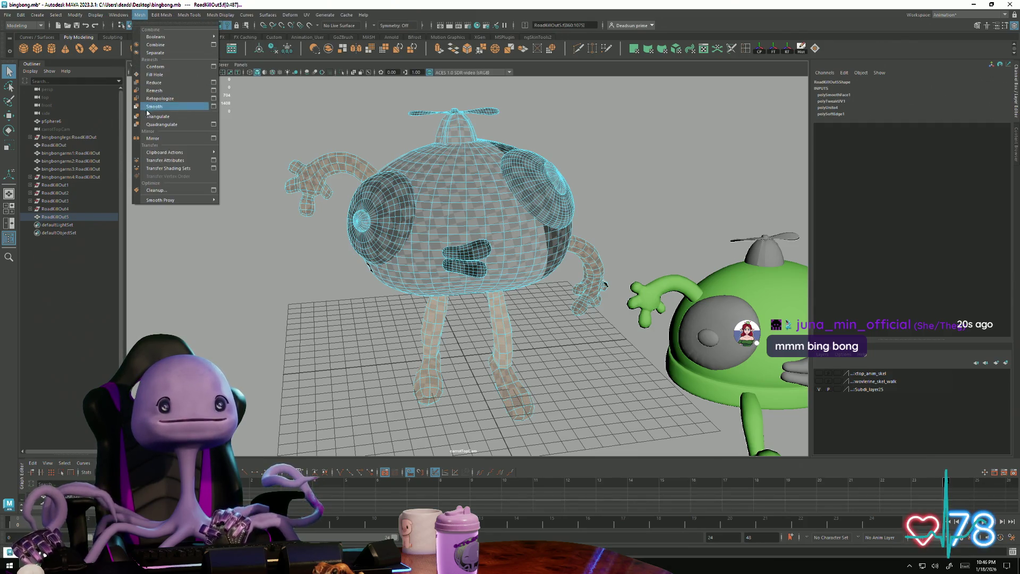
{"action": "left_click", "coordinate": [170, 108]}
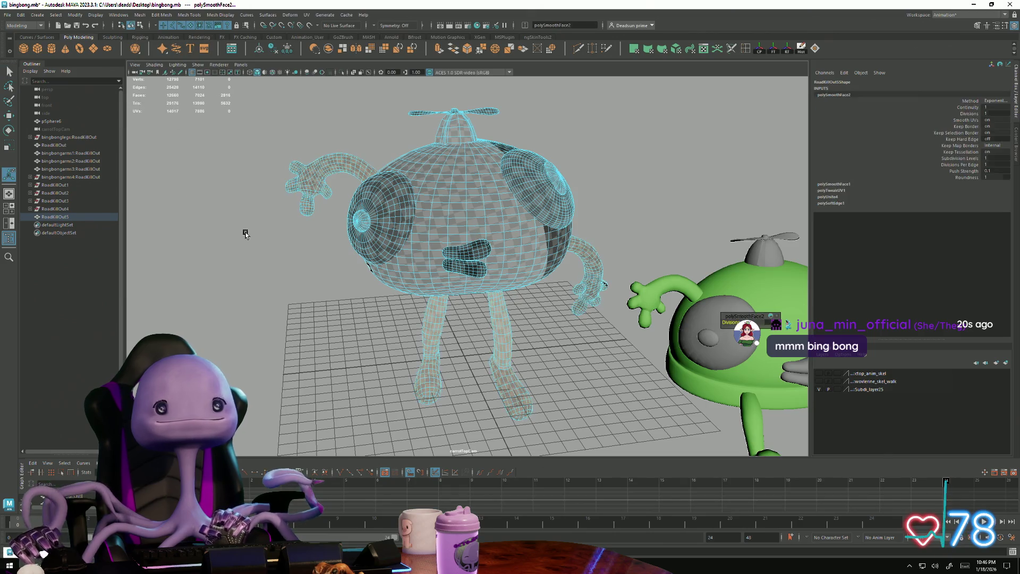
- Return the mesh to object mode and orbit to a tilted top-down view
{"action": "left_click_drag", "start_coordinate": [244, 228], "coordinate": [292, 319], "text": "alt"}
{"action": "right_click", "coordinate": [451, 285]}
{"action": "right_click_drag", "start_coordinate": [451, 284], "coordinate": [486, 273]}
{"action": "mouse_move", "coordinate": [637, 216]}
{"action": "left_mouse_down", "text": "alt"}
{"action": "mouse_move", "coordinate": [429, 263]}
{"action": "mouse_move", "coordinate": [482, 358]}
{"action": "mouse_move", "coordinate": [390, 338]}
{"action": "left_mouse_up", "text": "alt"}
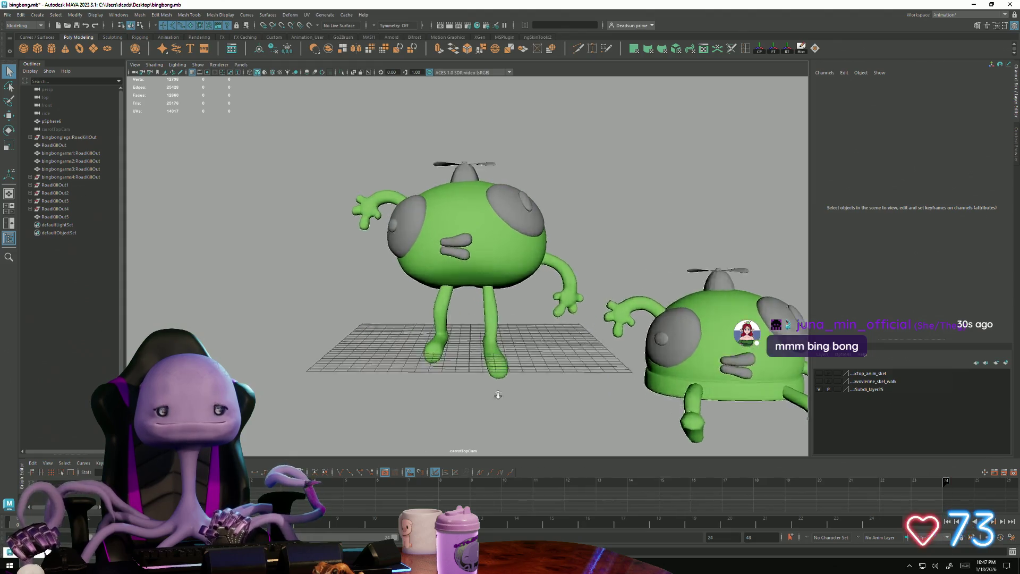
- Tumble around both characters, selecting and clearing the front character
{"action": "right_click_drag", "start_coordinate": [391, 338], "coordinate": [515, 323], "text": "alt"}
{"action": "left_click_drag", "start_coordinate": [516, 323], "coordinate": [512, 325], "text": "alt"}
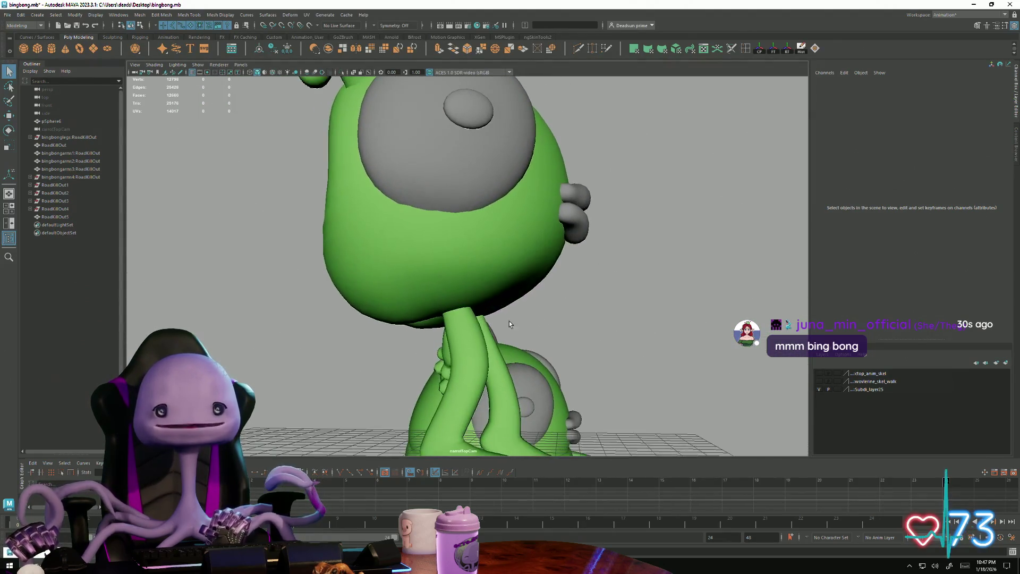
{"action": "left_click", "coordinate": [482, 275]}
{"action": "right_click_drag", "start_coordinate": [634, 319], "coordinate": [349, 330], "text": "alt"}
{"action": "left_click", "coordinate": [363, 373]}
{"action": "mouse_move", "coordinate": [363, 373]}
{"action": "left_mouse_down", "text": "alt"}
{"action": "mouse_move", "coordinate": [588, 341]}
{"action": "mouse_move", "coordinate": [597, 359]}
{"action": "mouse_move", "coordinate": [597, 346]}
{"action": "mouse_move", "coordinate": [428, 329]}
{"action": "mouse_move", "coordinate": [336, 351]}
{"action": "left_mouse_up", "text": "alt"}
{"action": "left_click", "coordinate": [459, 239]}
{"action": "left_click", "coordinate": [333, 354]}
- Toggle face and object selection, select RoadKillOut5 and launch the UV Editor
{"action": "key", "text": "ctrl+z"}
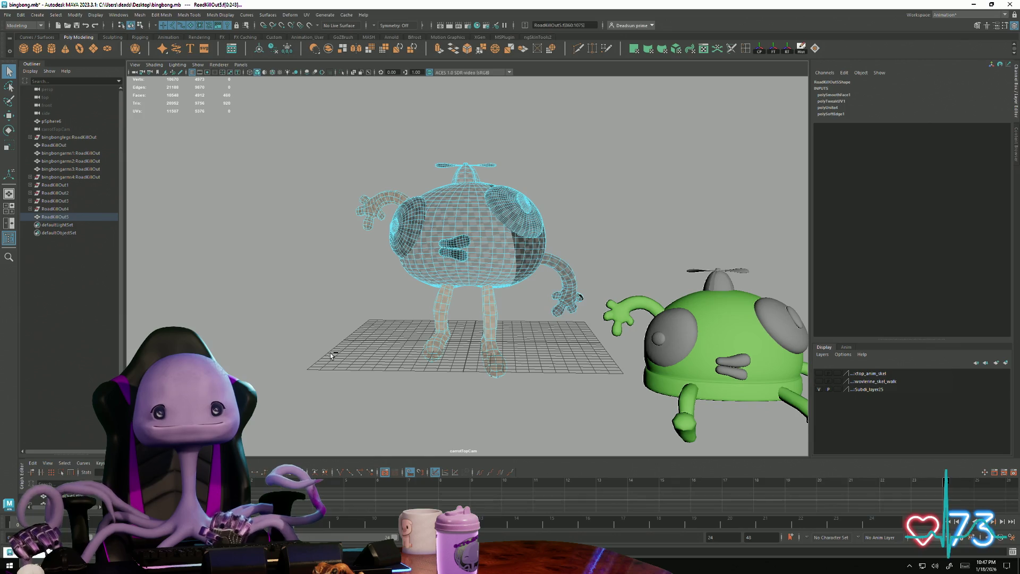
{"action": "key", "text": "ctrl+z"}
{"action": "key", "text": "ctrl+z"}
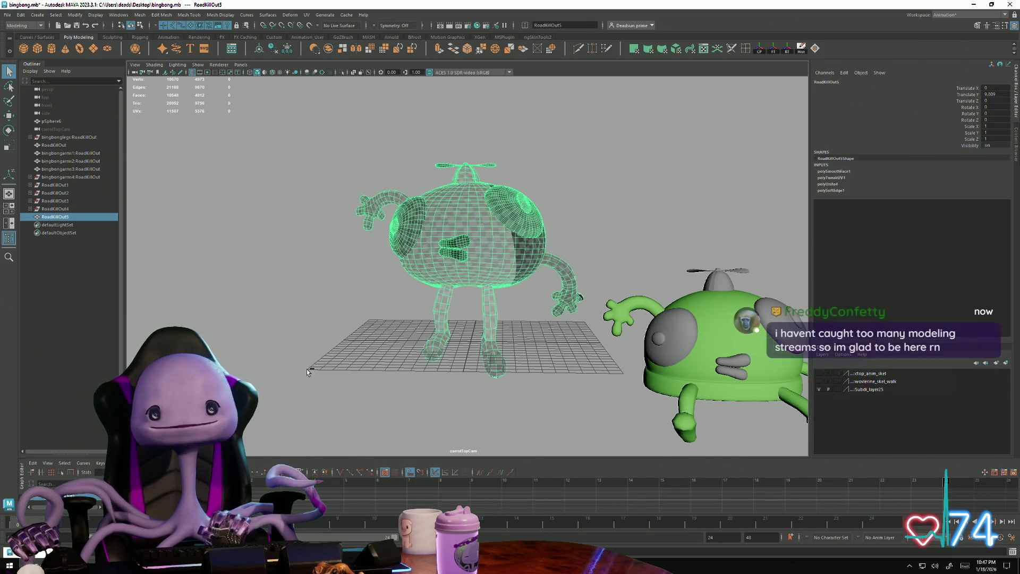
{"action": "key", "text": "shift+z"}
{"action": "key", "text": "ctrl+z"}
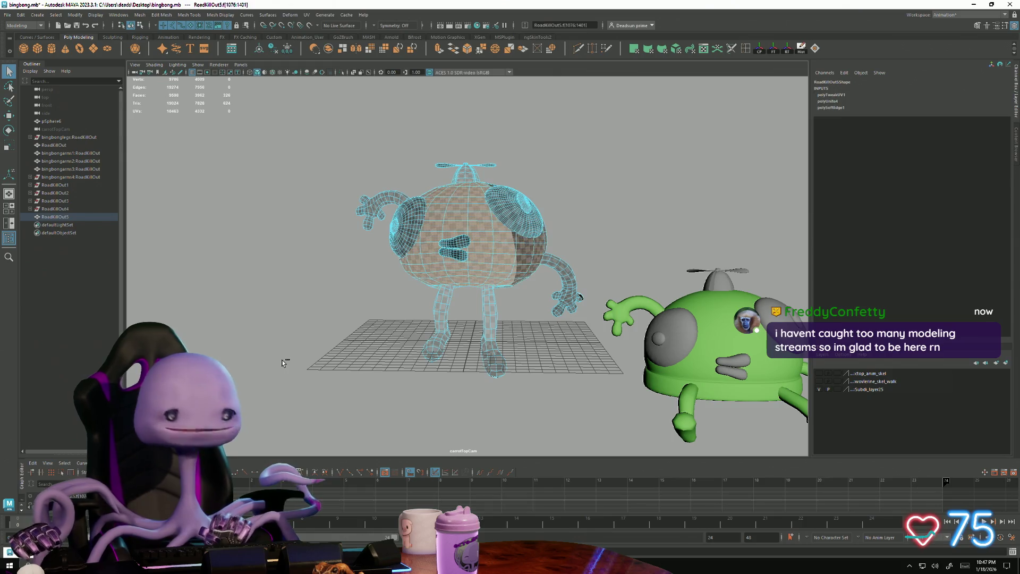
{"action": "right_click", "coordinate": [476, 225]}
{"action": "right_click_drag", "start_coordinate": [475, 224], "coordinate": [514, 212]}
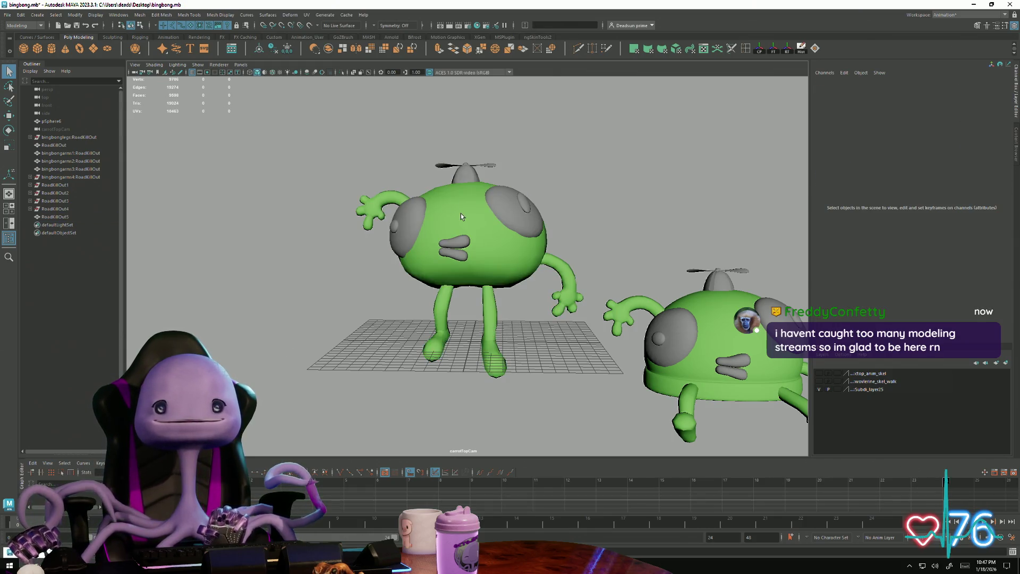
{"action": "left_click_drag", "start_coordinate": [597, 426], "coordinate": [597, 427]}
{"action": "left_click", "coordinate": [312, 13]}
{"action": "left_click", "coordinate": [331, 28]}
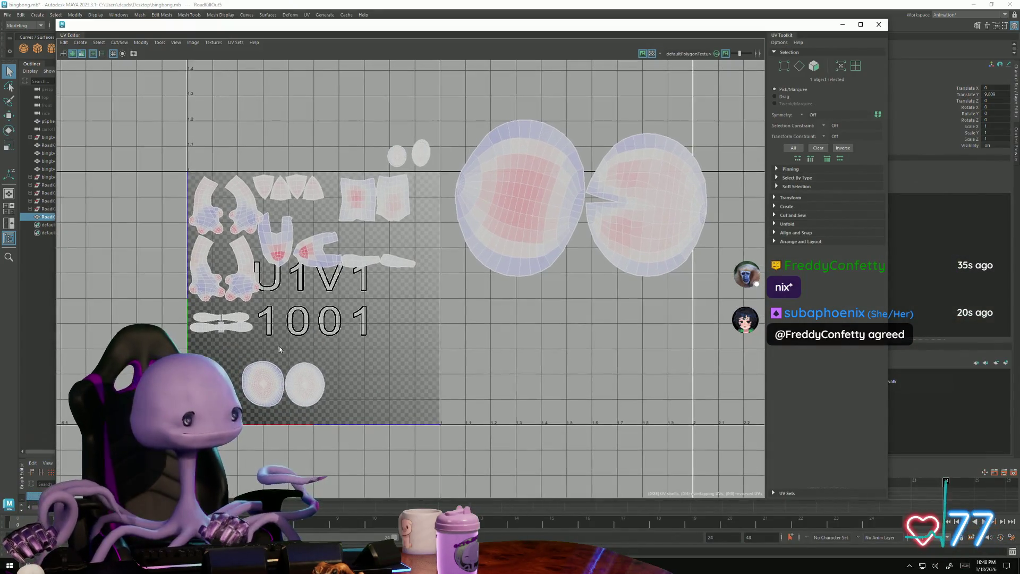
{"action": "scroll", "coordinate": [239, 328], "scroll_direction": "up", "scroll_amount": 3}
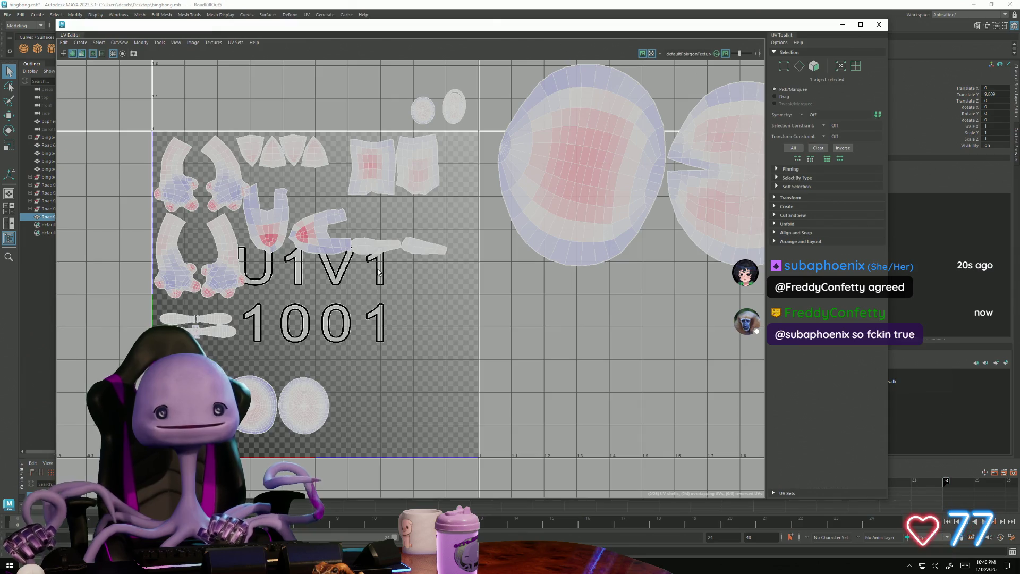
{"action": "scroll", "coordinate": [379, 273], "scroll_direction": "up", "scroll_amount": 3}
- In UV mode, move shells up beside their neighbours and shift the C-shaped shell right
{"action": "right_click_drag", "start_coordinate": [457, 241], "coordinate": [444, 239]}
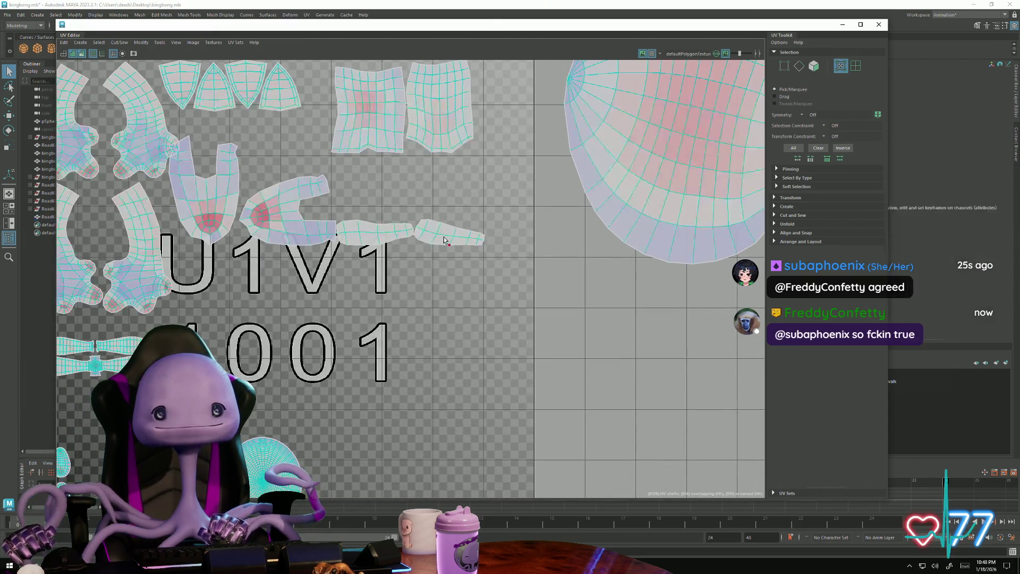
{"action": "left_click_drag", "start_coordinate": [447, 242], "coordinate": [370, 205]}
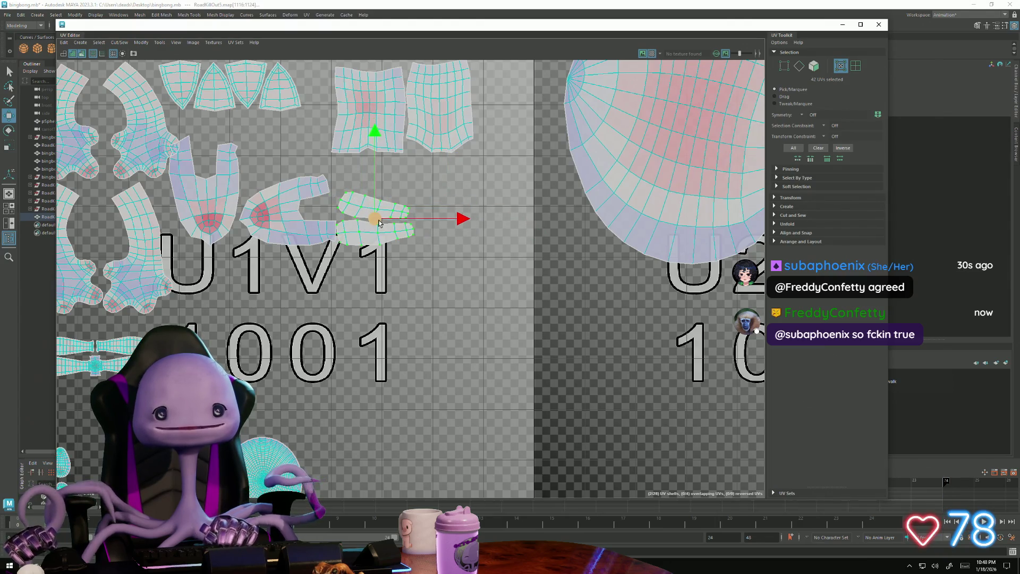
{"action": "left_click_drag", "start_coordinate": [379, 222], "coordinate": [288, 144]}
{"action": "scroll", "coordinate": [235, 197], "scroll_direction": "down", "scroll_amount": 1}
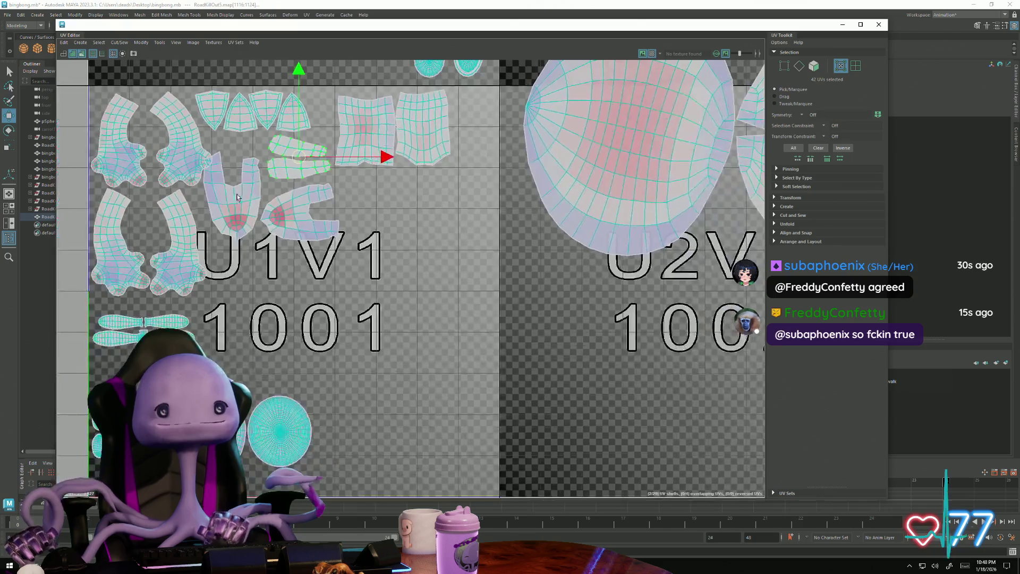
{"action": "middle_click_drag", "start_coordinate": [235, 196], "coordinate": [353, 259], "text": "alt"}
{"action": "scroll", "coordinate": [353, 260], "scroll_direction": "up", "scroll_amount": 2}
{"action": "left_click_drag", "start_coordinate": [335, 277], "coordinate": [337, 290]}
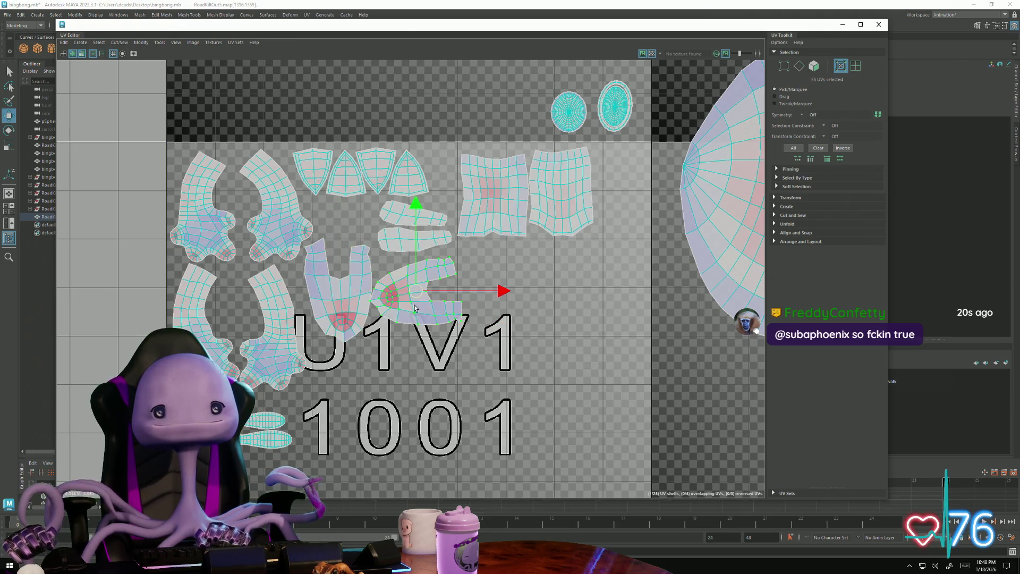
{"action": "left_click_drag", "start_coordinate": [416, 309], "coordinate": [473, 313]}
- Rotate the U-shaped shell 180° and move it up among the upper shells
{"action": "left_click", "coordinate": [338, 303]}
{"action": "key", "text": "e"}
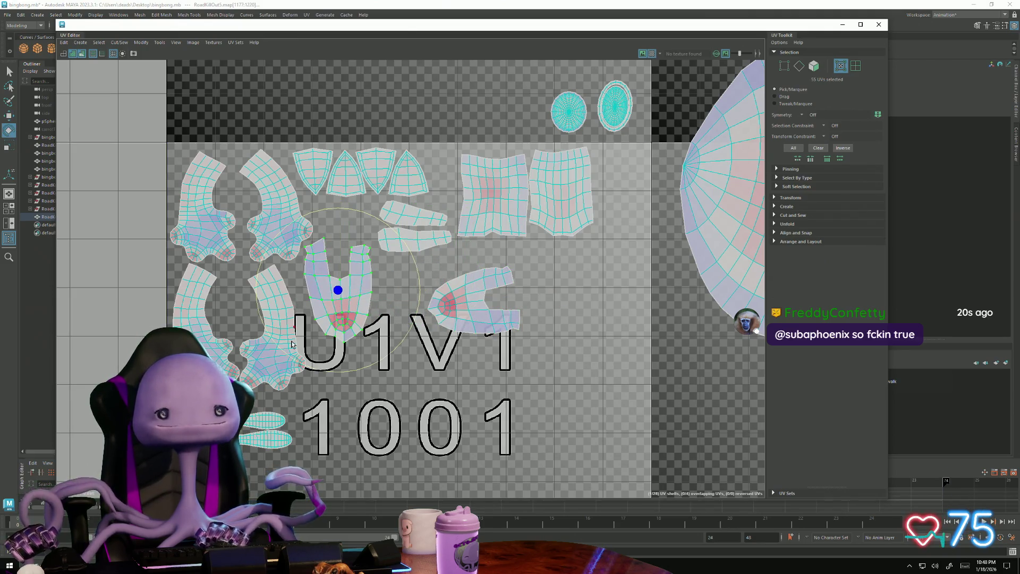
{"action": "mouse_move", "coordinate": [291, 344]}
{"action": "left_mouse_down"}
{"action": "mouse_move", "coordinate": [396, 235]}
{"action": "mouse_move", "coordinate": [383, 231]}
{"action": "mouse_move", "coordinate": [392, 239]}
{"action": "left_mouse_up"}
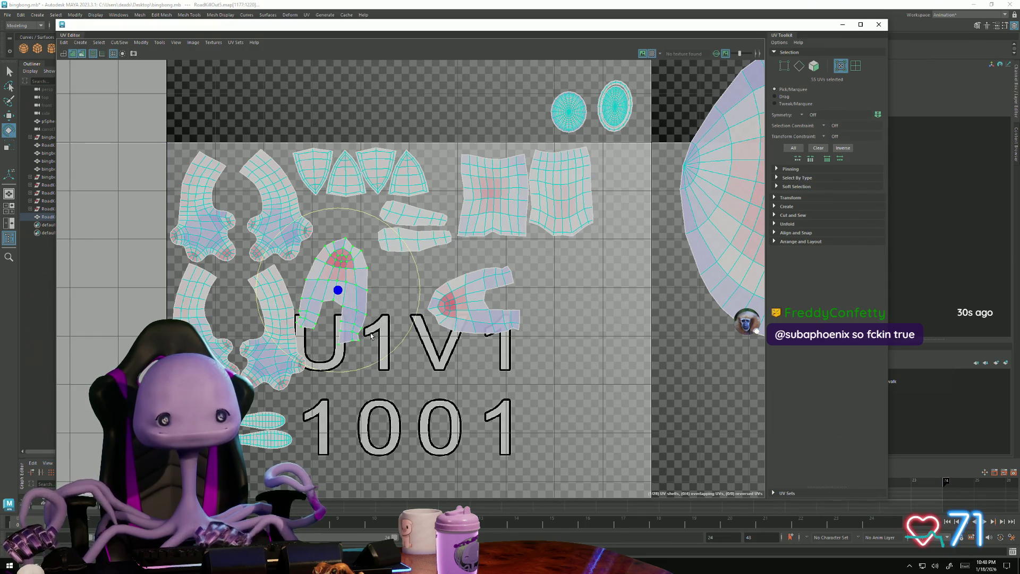
{"action": "key", "text": "w"}
{"action": "left_click_drag", "start_coordinate": [339, 292], "coordinate": [347, 252]}
{"action": "left_click", "coordinate": [196, 208]}
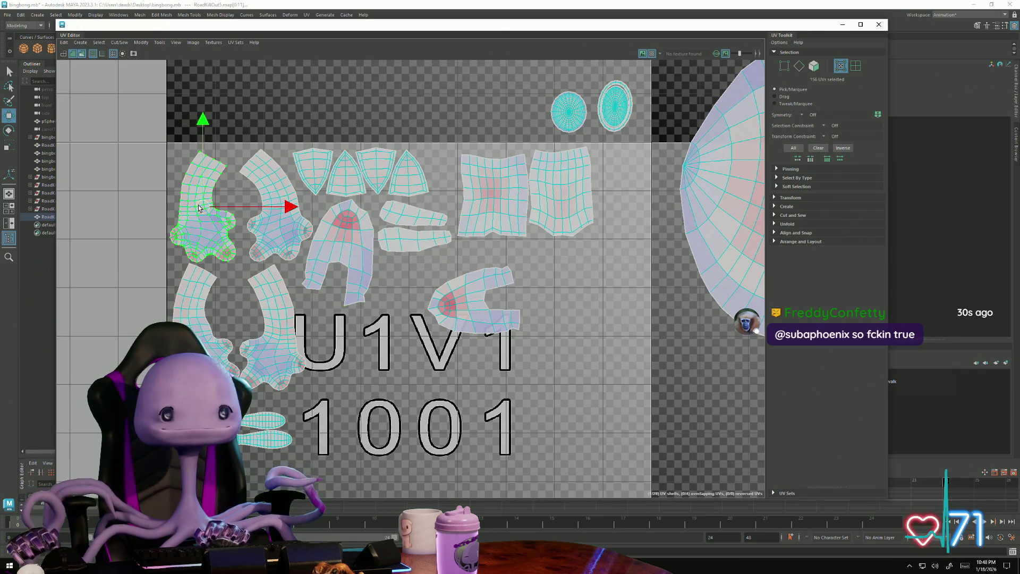
- Nudge the hand, wedge and elongated shells left and up into tidier positions
{"action": "left_click_drag", "start_coordinate": [196, 208], "coordinate": [197, 202]}
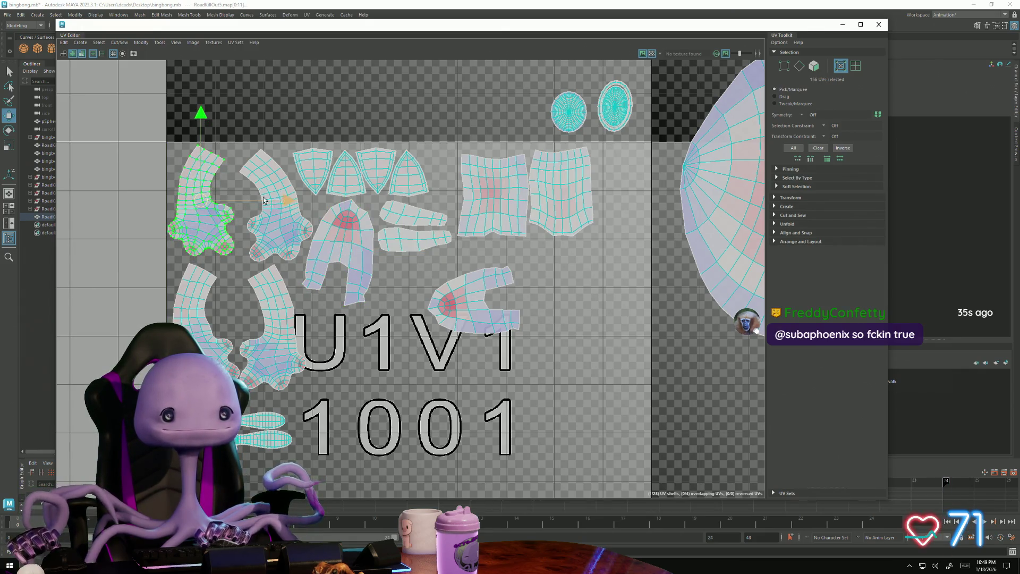
{"action": "left_click", "coordinate": [269, 194]}
{"action": "left_click_drag", "start_coordinate": [279, 211], "coordinate": [270, 208]}
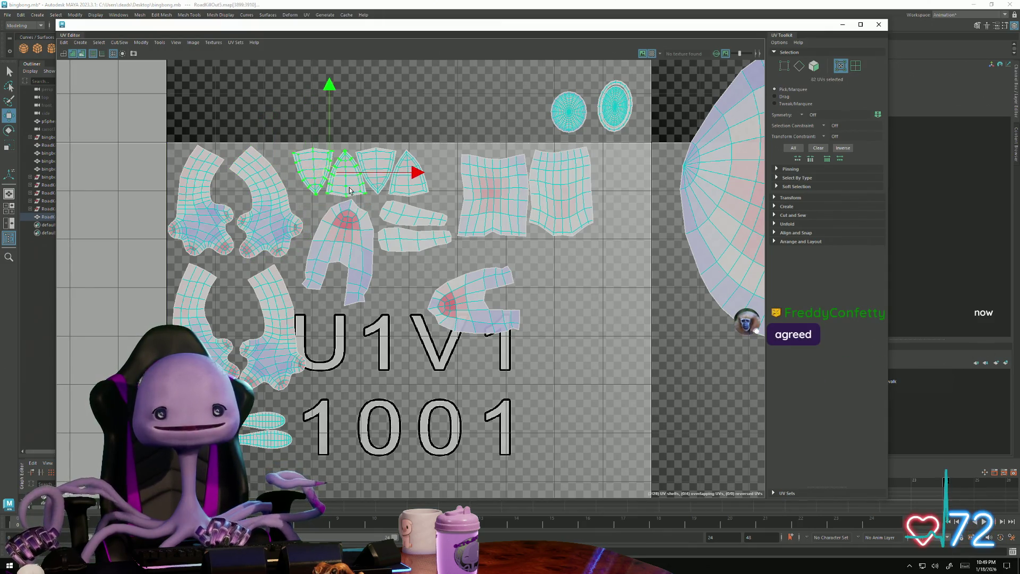
{"action": "left_click", "coordinate": [379, 170], "text": "shift"}
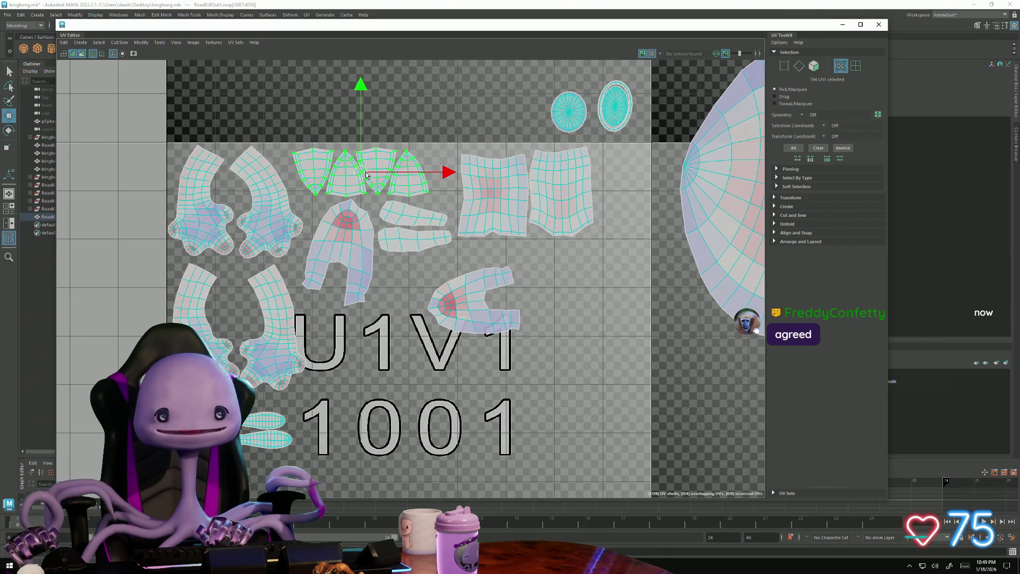
{"action": "left_click_drag", "start_coordinate": [367, 174], "coordinate": [351, 175]}
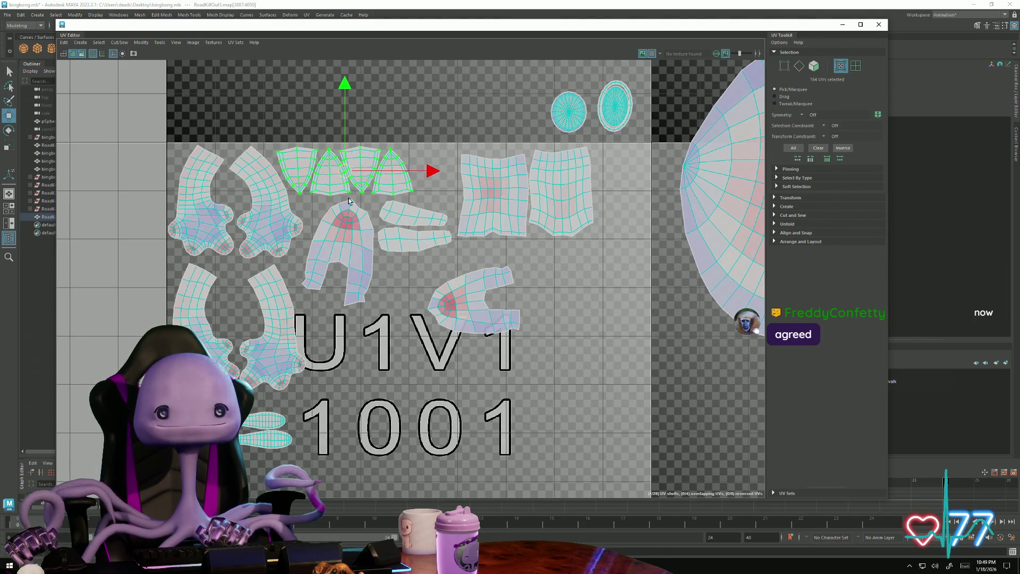
{"action": "left_click_drag", "start_coordinate": [334, 256], "coordinate": [323, 254]}
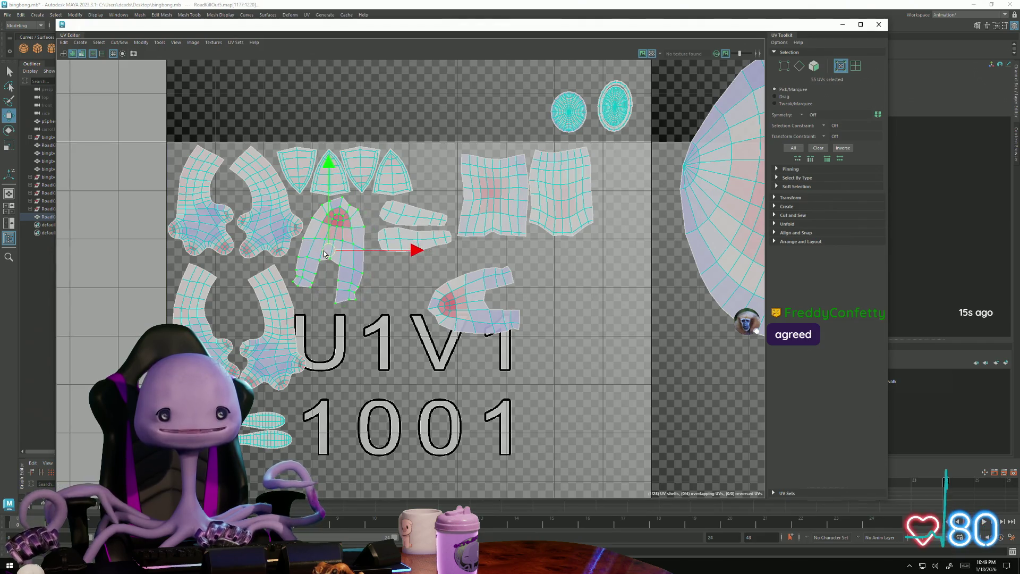
{"action": "left_click", "coordinate": [402, 214]}
{"action": "left_click_drag", "start_coordinate": [402, 243], "coordinate": [404, 227]}
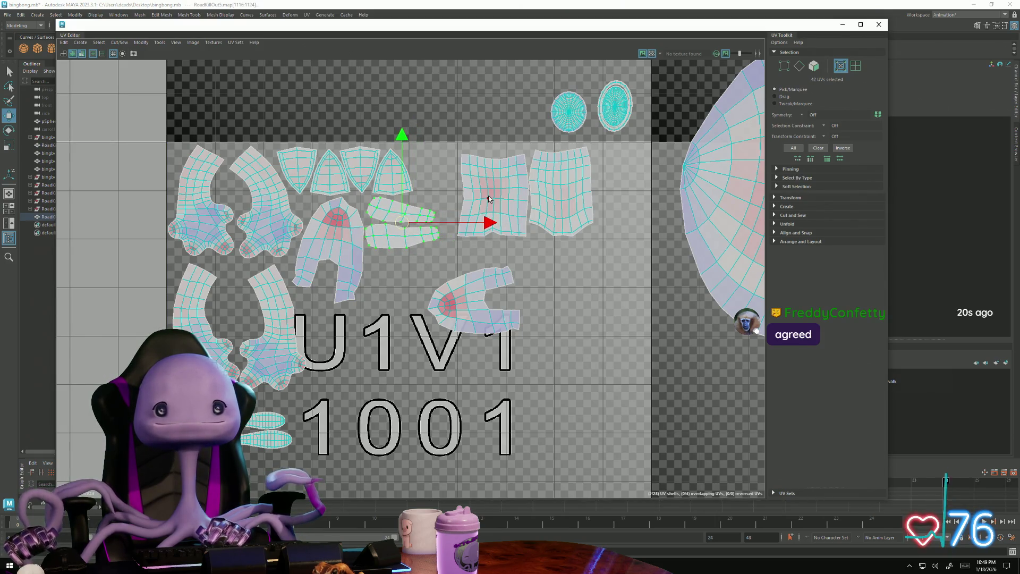
{"action": "left_click_drag", "start_coordinate": [495, 196], "coordinate": [481, 190]}
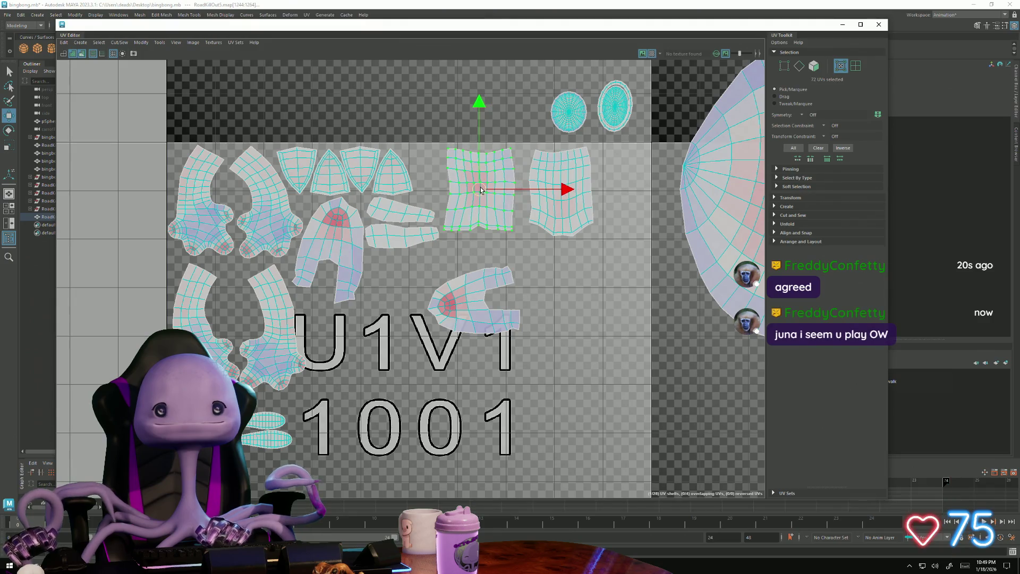
- Turn a shell a quarter turn, tidy neighbours, and move the propeller blade shell up into open space
{"action": "key", "text": "e"}
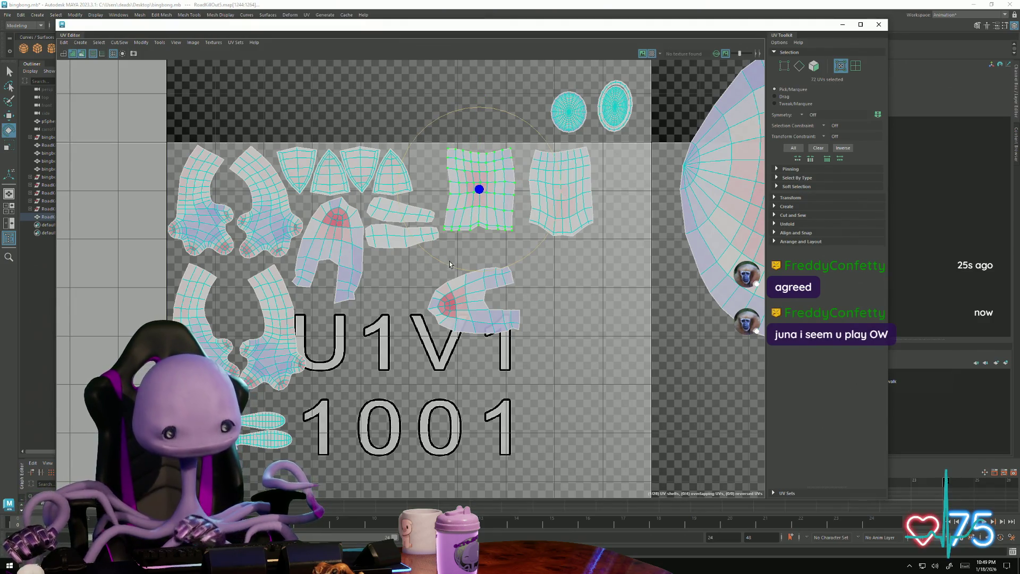
{"action": "mouse_move", "coordinate": [454, 269]}
{"action": "left_mouse_down"}
{"action": "mouse_move", "coordinate": [274, 120]}
{"action": "mouse_move", "coordinate": [464, 228]}
{"action": "left_mouse_up"}
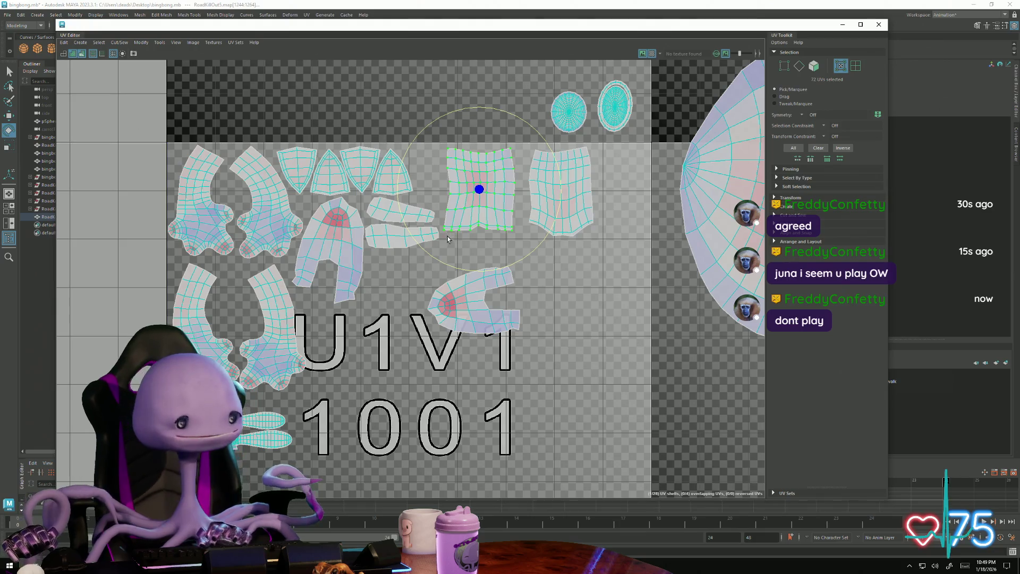
{"action": "key", "text": "w"}
{"action": "left_click_drag", "start_coordinate": [479, 189], "coordinate": [479, 189]}
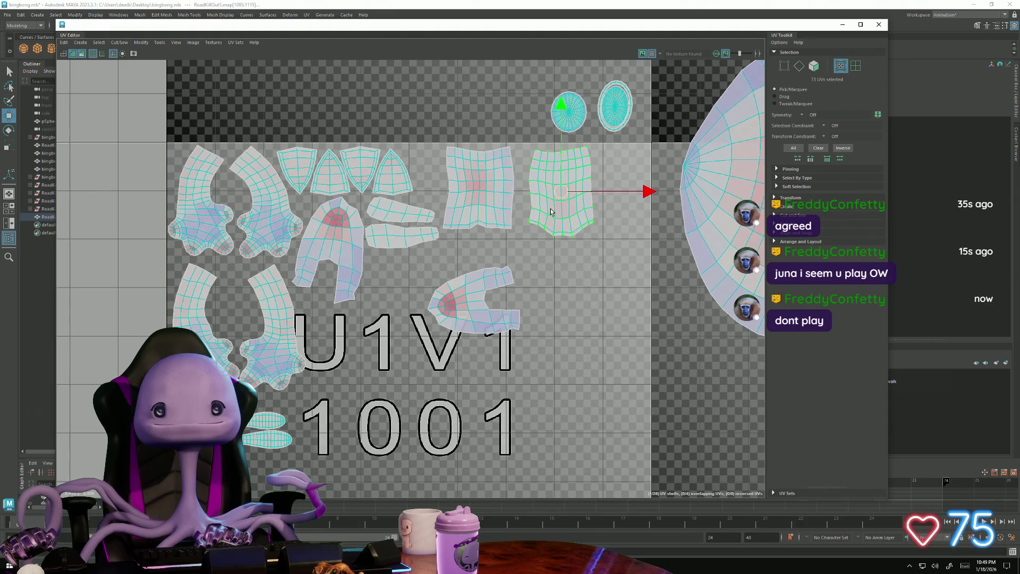
{"action": "left_click_drag", "start_coordinate": [562, 197], "coordinate": [550, 196]}
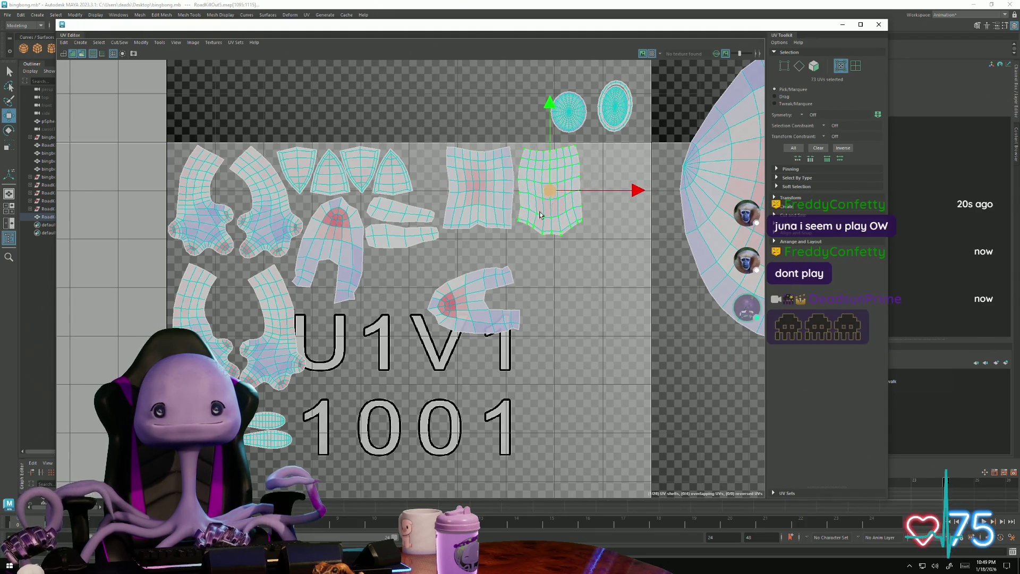
{"action": "left_click_drag", "start_coordinate": [467, 302], "coordinate": [411, 278]}
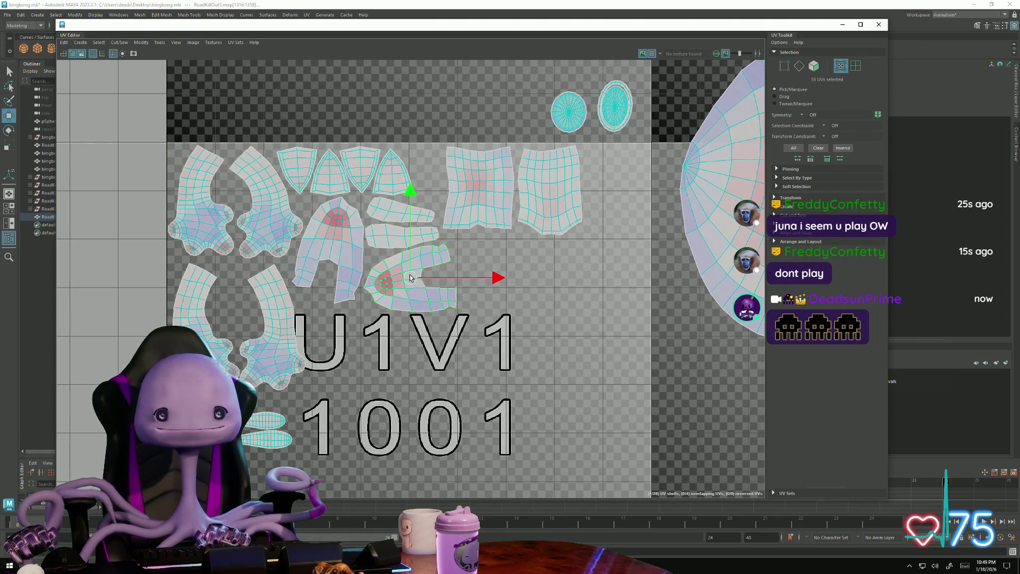
{"action": "left_click", "coordinate": [266, 324]}
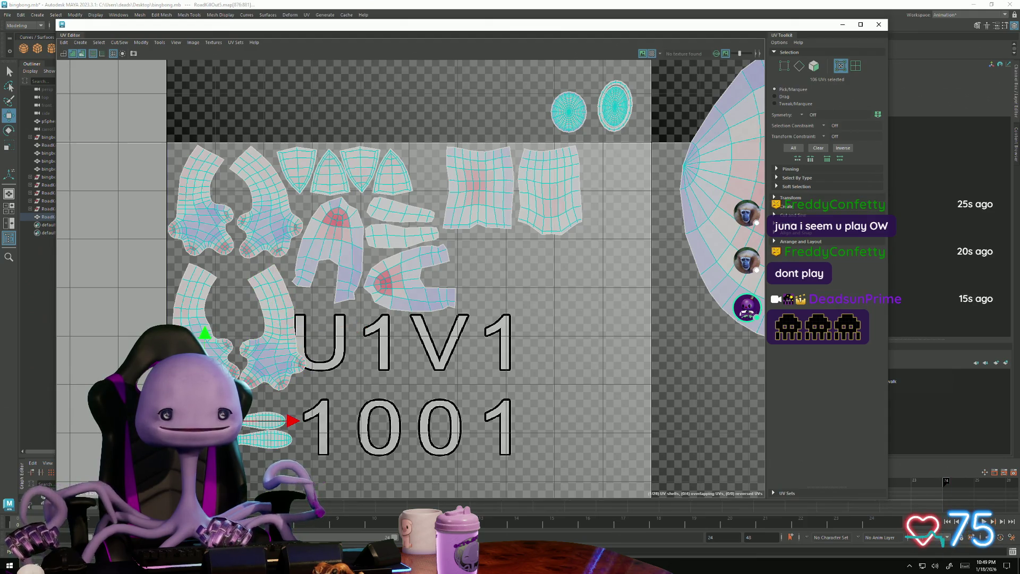
{"action": "left_click_drag", "start_coordinate": [226, 440], "coordinate": [506, 269]}
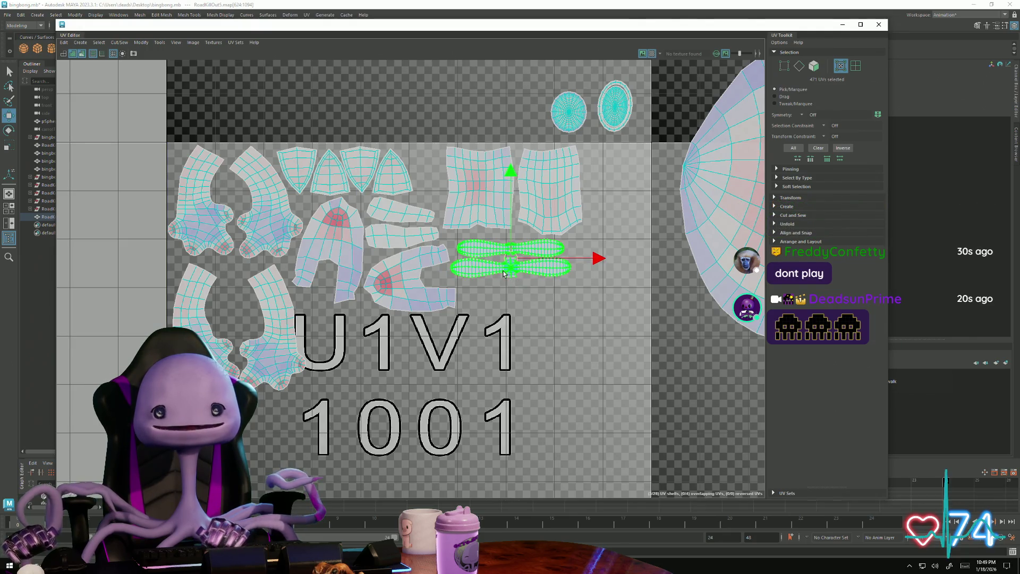
- Settle the blade shell and stack the two oval shells in a column at the tile's right side
{"action": "left_click_drag", "start_coordinate": [513, 183], "coordinate": [512, 186]}
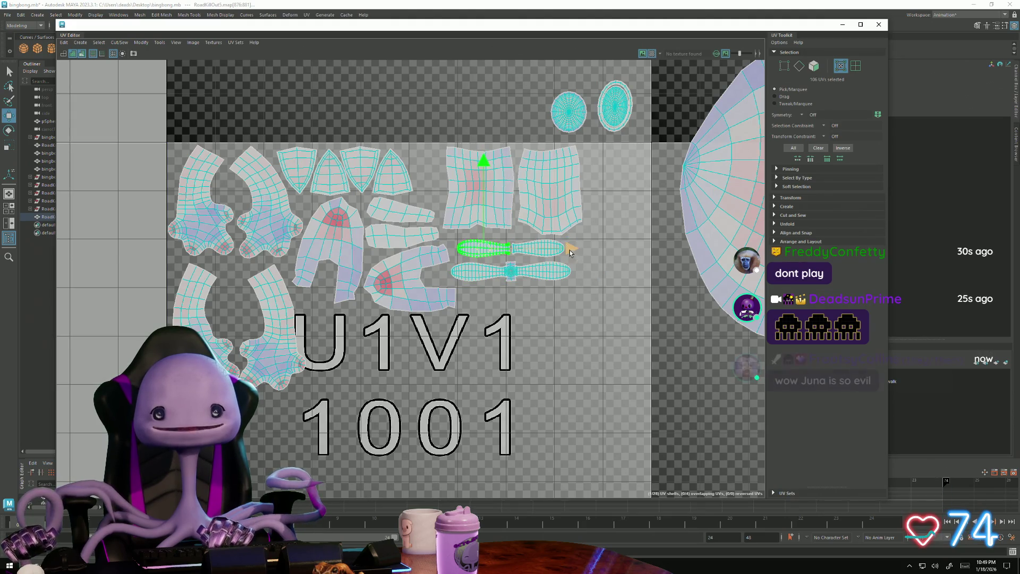
{"action": "middle_click_drag", "start_coordinate": [570, 252], "coordinate": [565, 250]}
{"action": "left_click", "coordinate": [572, 112]}
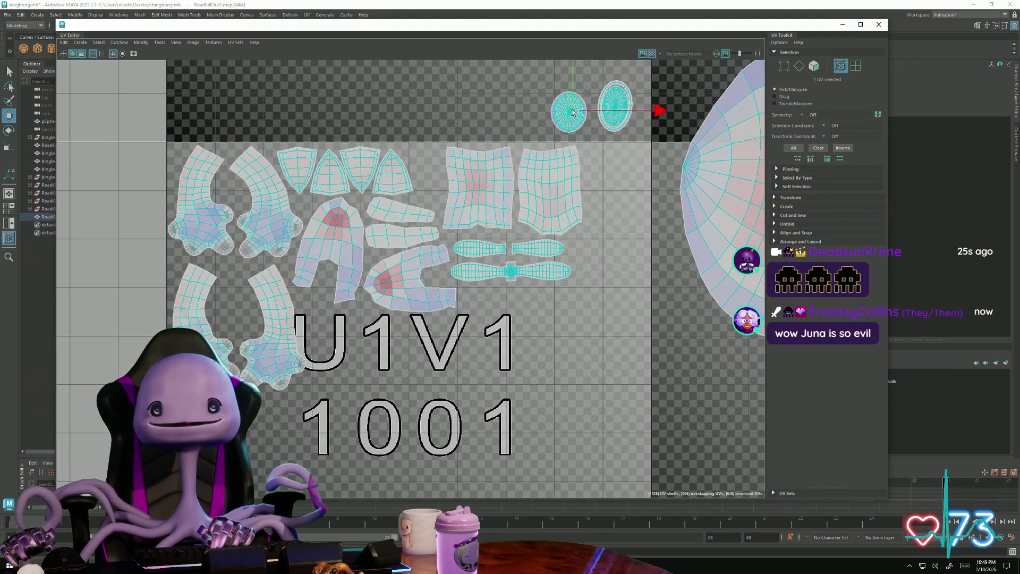
{"action": "left_click_drag", "start_coordinate": [571, 113], "coordinate": [613, 172]}
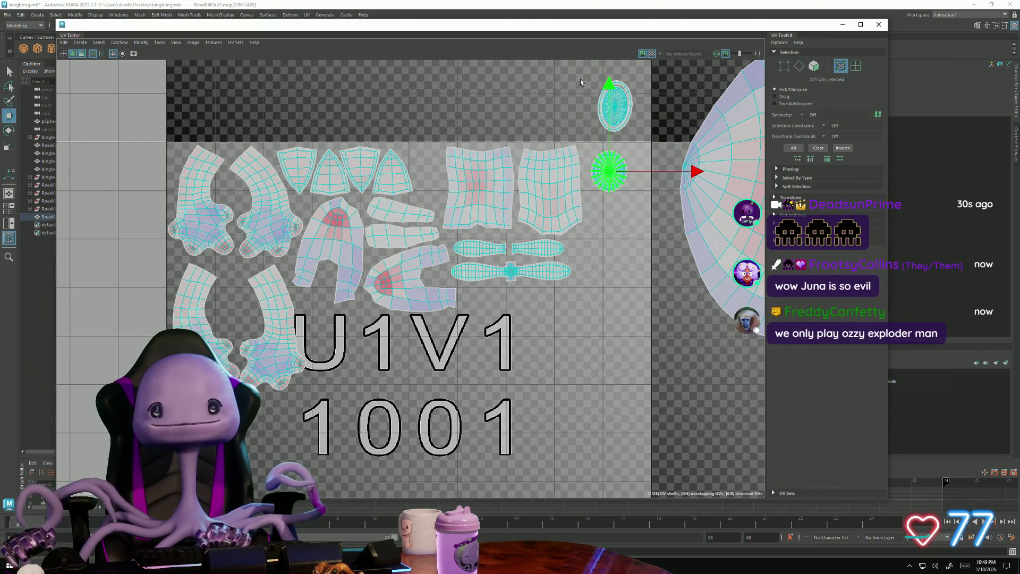
{"action": "mouse_move", "coordinate": [622, 111]}
{"action": "left_mouse_down"}
{"action": "mouse_move", "coordinate": [620, 237]}
{"action": "mouse_move", "coordinate": [628, 229]}
{"action": "left_mouse_up"}
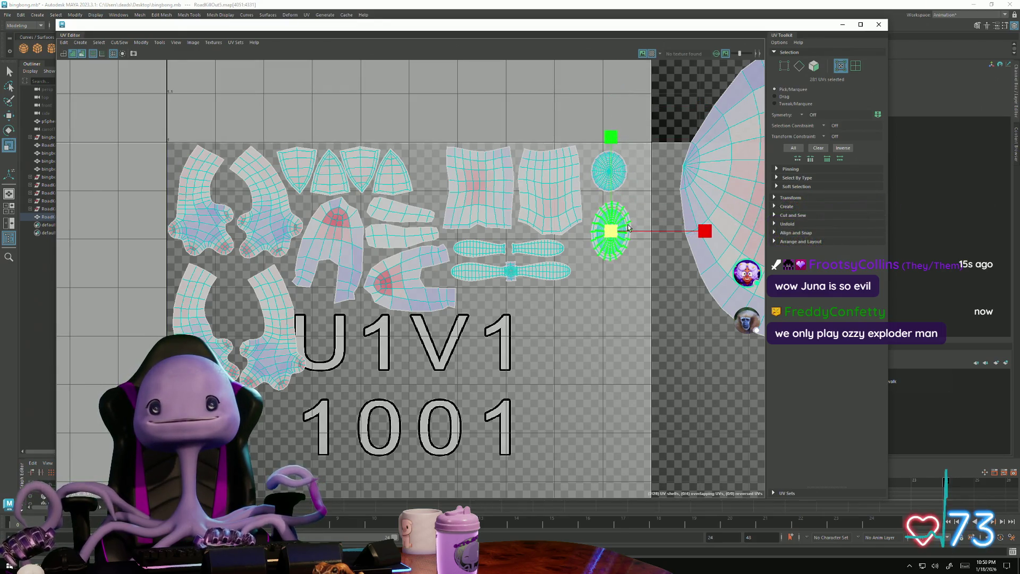
{"action": "scroll", "coordinate": [619, 286], "scroll_direction": "down", "scroll_amount": 3}
- Move both round UV shells up beside the small shells in tile 1001
{"action": "middle_click_drag", "start_coordinate": [311, 244], "coordinate": [141, 198], "text": "alt"}
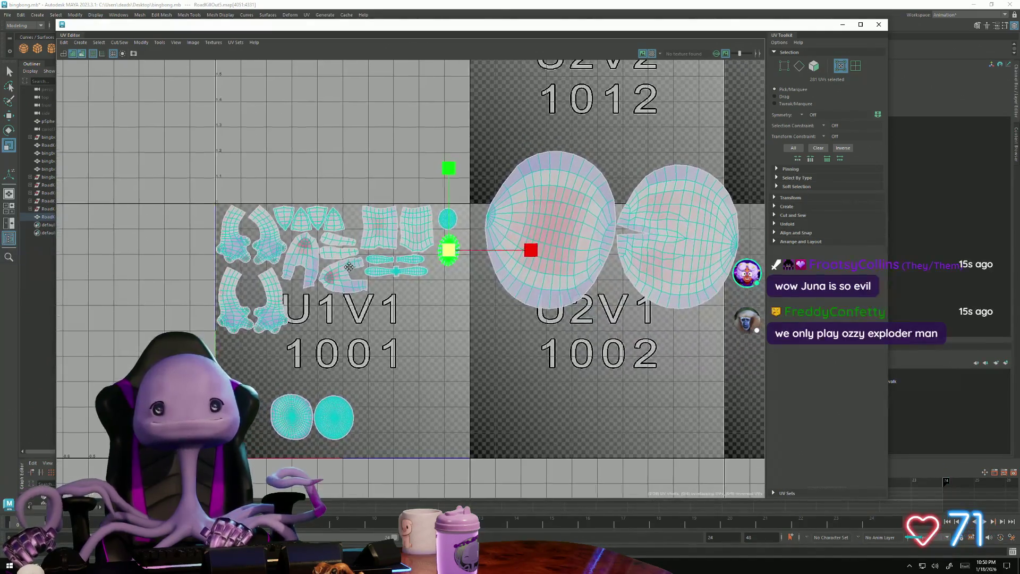
{"action": "left_click", "coordinate": [295, 427]}
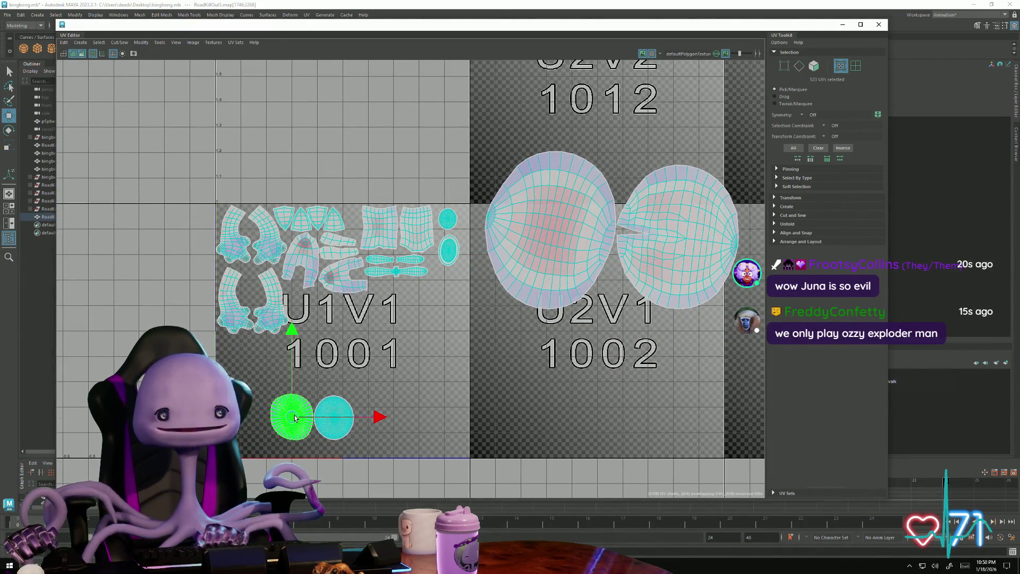
{"action": "left_click_drag", "start_coordinate": [295, 418], "coordinate": [447, 295]}
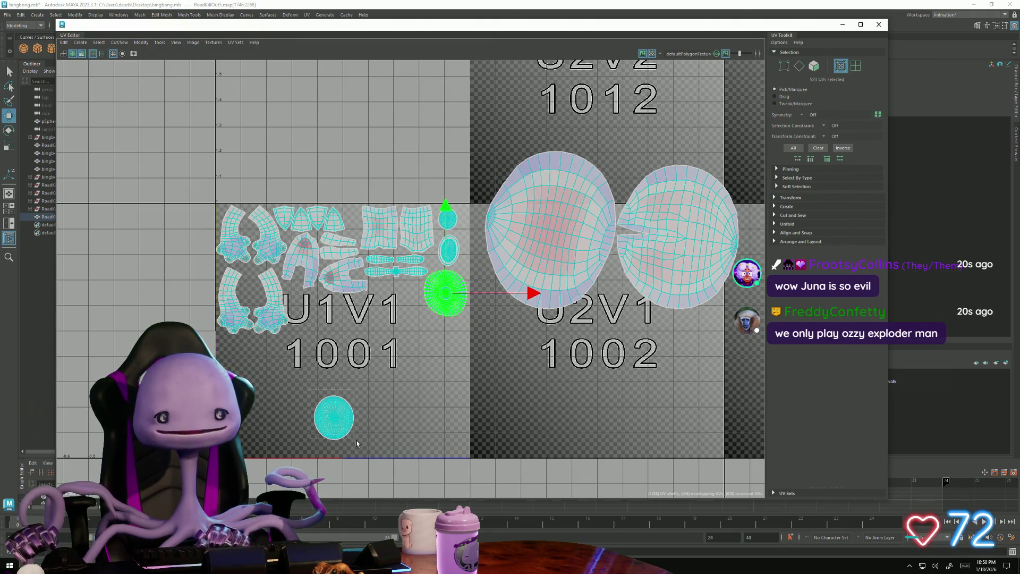
{"action": "left_click_drag", "start_coordinate": [344, 425], "coordinate": [406, 303]}
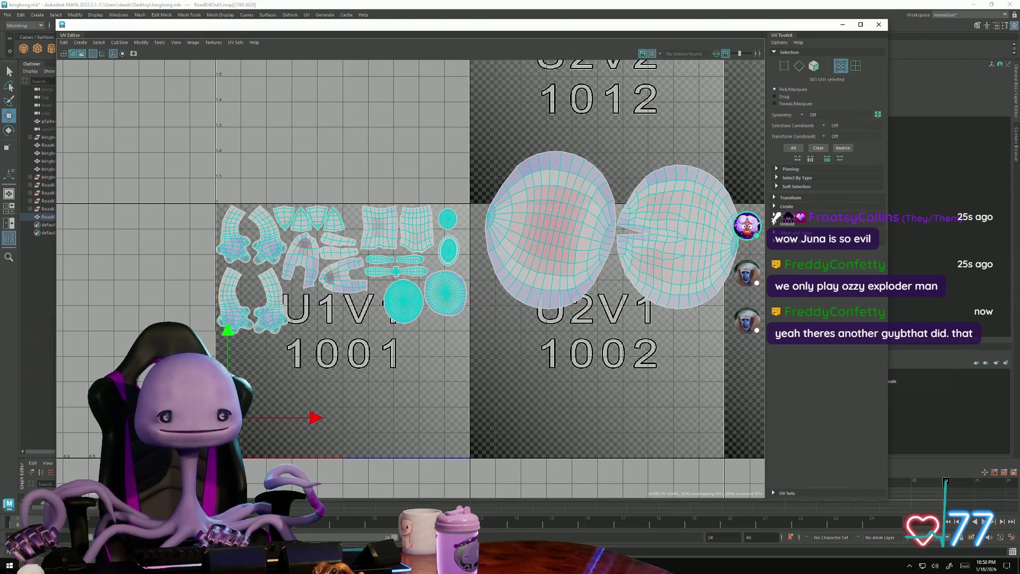
{"action": "left_click_drag", "start_coordinate": [259, 405], "coordinate": [367, 303]}
{"action": "scroll", "coordinate": [366, 311], "scroll_direction": "up", "scroll_amount": 3}
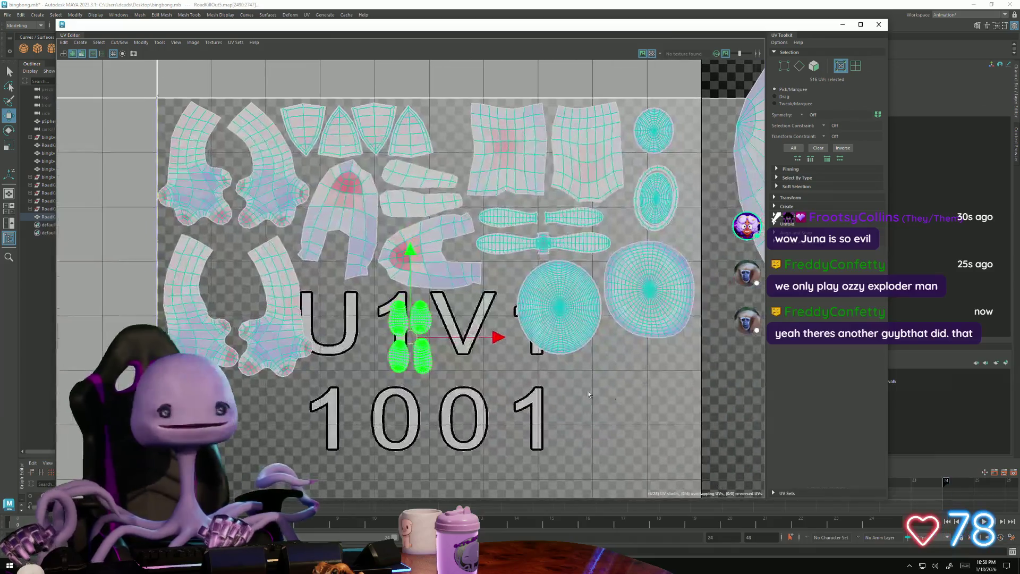
- Rotate the four pill shells sideways, enlarge them and shift them up-left
{"action": "mouse_move", "coordinate": [369, 374]}
{"action": "left_mouse_down"}
{"action": "mouse_move", "coordinate": [432, 407]}
{"action": "mouse_move", "coordinate": [469, 388]}
{"action": "left_mouse_up"}
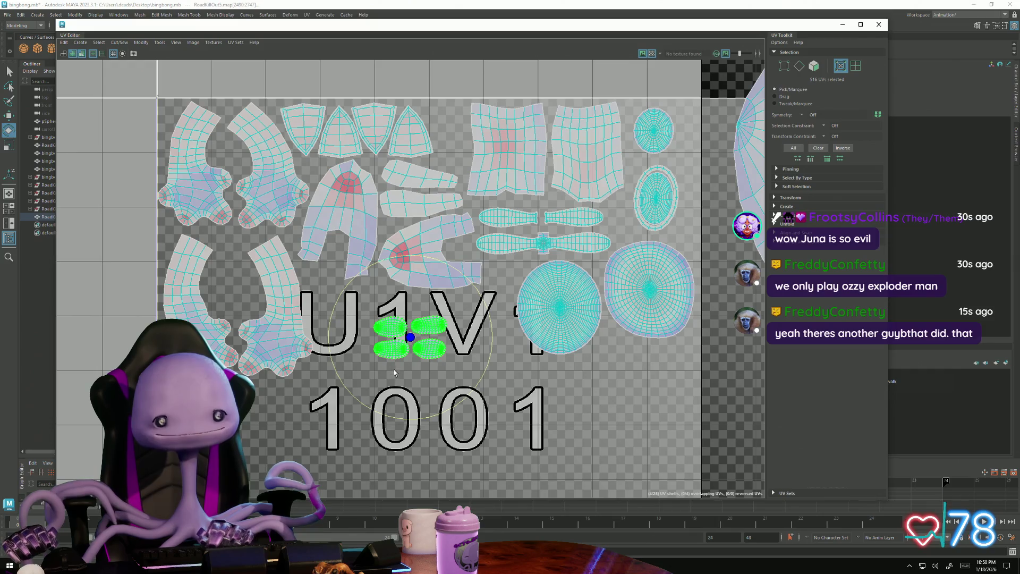
{"action": "key", "text": "w"}
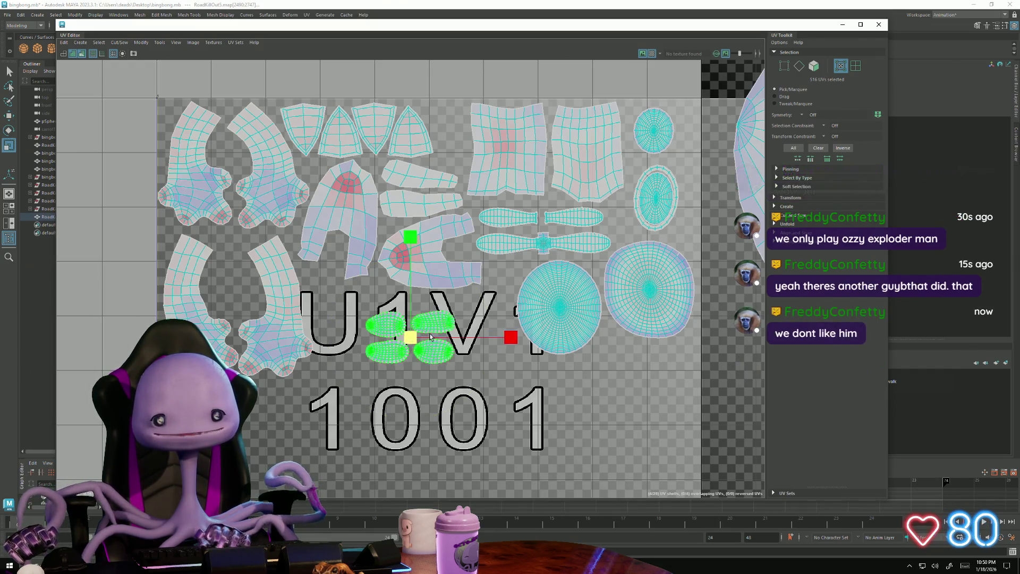
{"action": "left_click_drag", "start_coordinate": [409, 342], "coordinate": [364, 321]}
{"action": "middle_click_drag", "start_coordinate": [421, 391], "coordinate": [331, 391], "text": "alt"}
{"action": "scroll", "coordinate": [331, 391], "scroll_direction": "down", "scroll_amount": 3}
- Bring both large hemisphere shells from tile 1002 down into tile 1001
{"action": "middle_click_drag", "start_coordinate": [526, 264], "coordinate": [335, 239], "text": "alt"}
{"action": "left_click", "coordinate": [424, 242]}
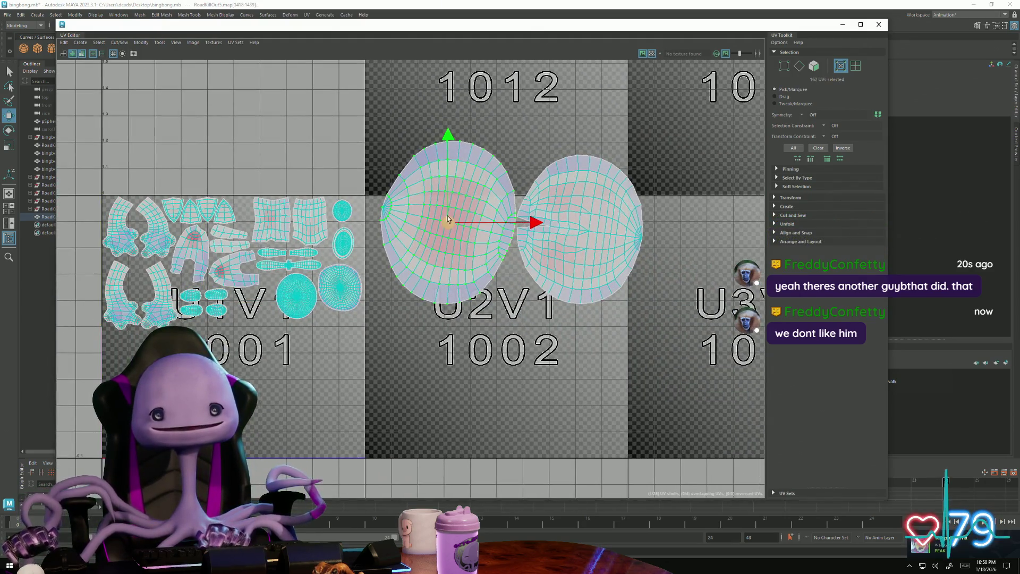
{"action": "left_click_drag", "start_coordinate": [448, 221], "coordinate": [292, 388]}
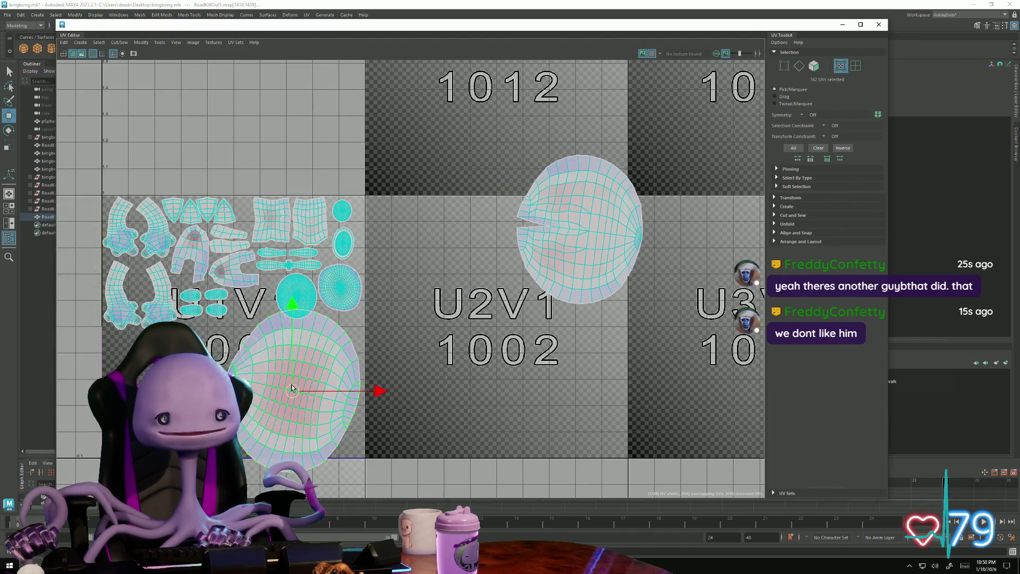
{"action": "left_click_drag", "start_coordinate": [292, 387], "coordinate": [444, 223]}
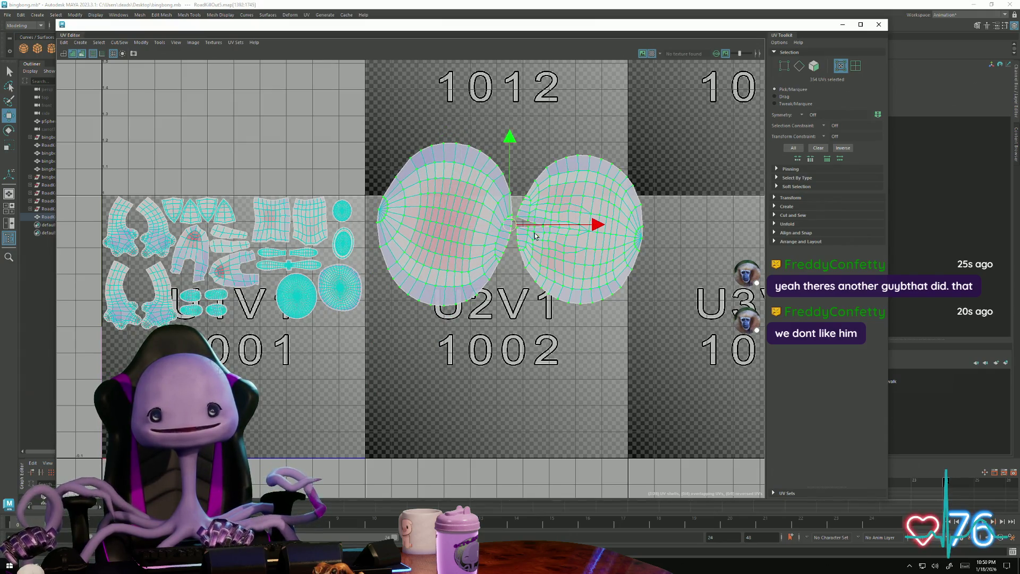
{"action": "key", "text": "w"}
{"action": "mouse_move", "coordinate": [507, 232]}
{"action": "left_mouse_down"}
{"action": "mouse_move", "coordinate": [236, 401]}
{"action": "mouse_move", "coordinate": [239, 383]}
{"action": "left_mouse_up"}
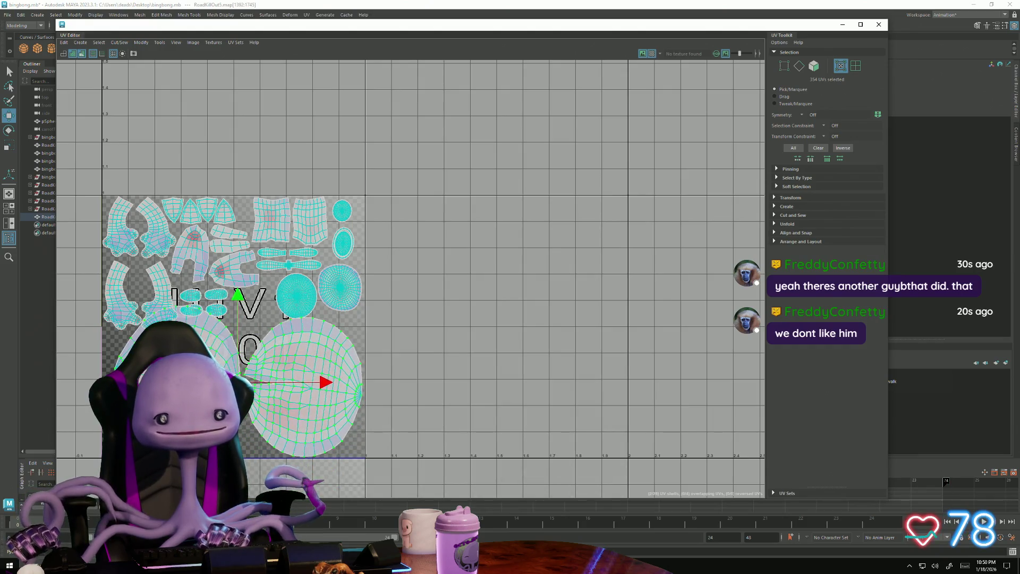
- Squeeze one hemisphere shell narrower and select the right hemisphere shell for adjustment
{"action": "left_click_drag", "start_coordinate": [320, 382], "coordinate": [332, 385]}
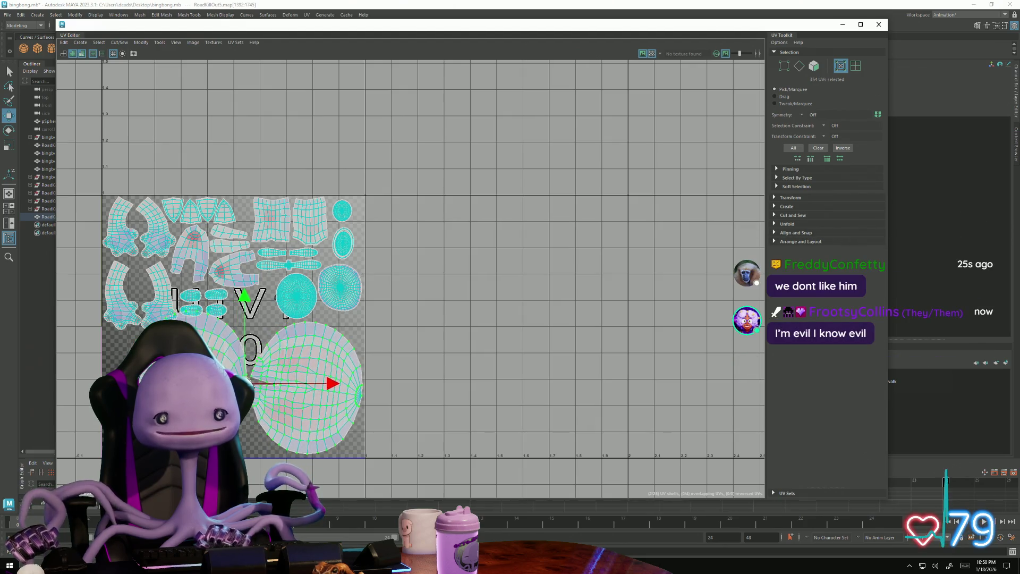
{"action": "key", "text": "e"}
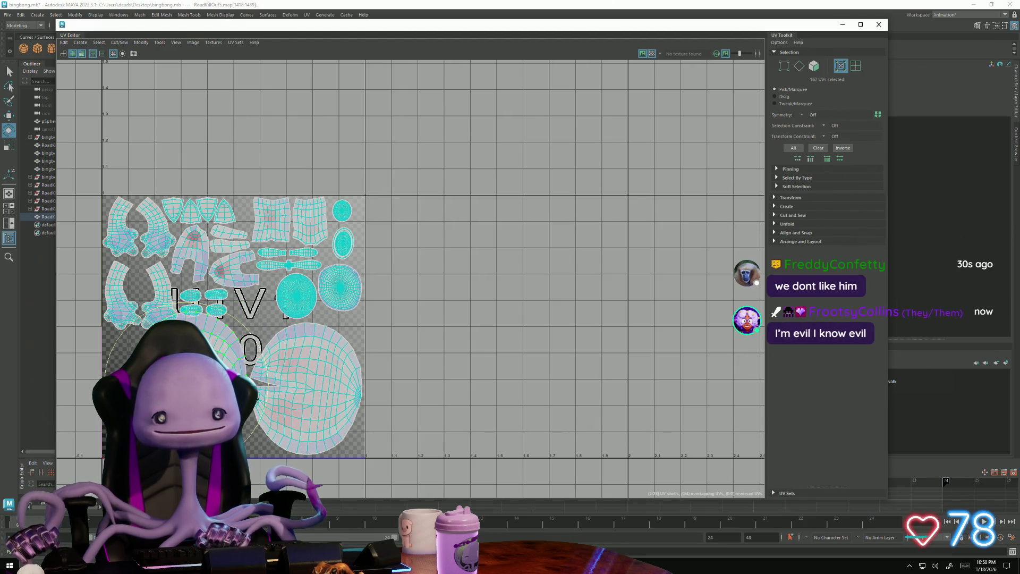
{"action": "left_click", "coordinate": [259, 414]}
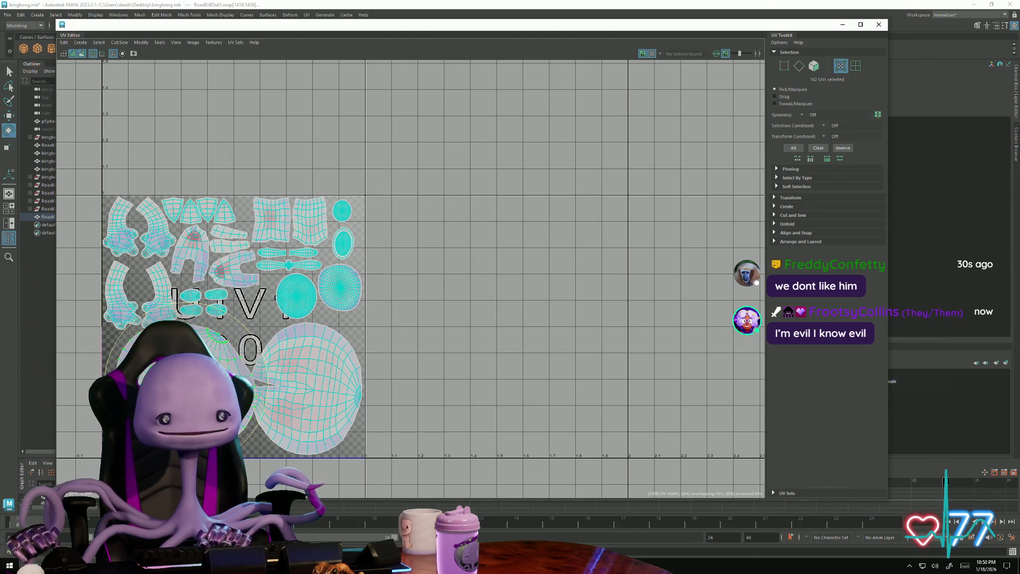
{"action": "key", "text": "w"}
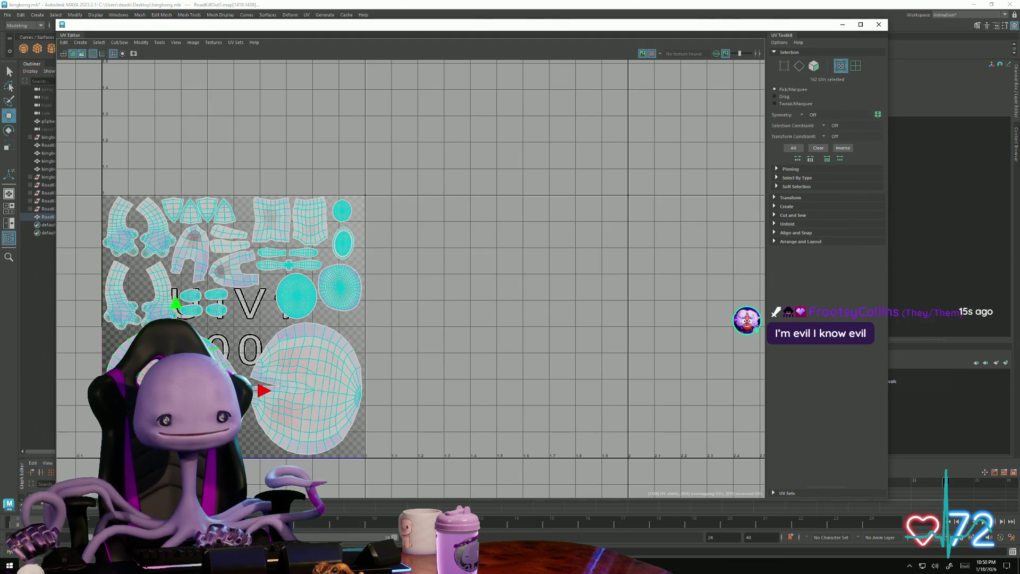
{"action": "scroll", "coordinate": [284, 316], "scroll_direction": "up", "scroll_amount": 1}
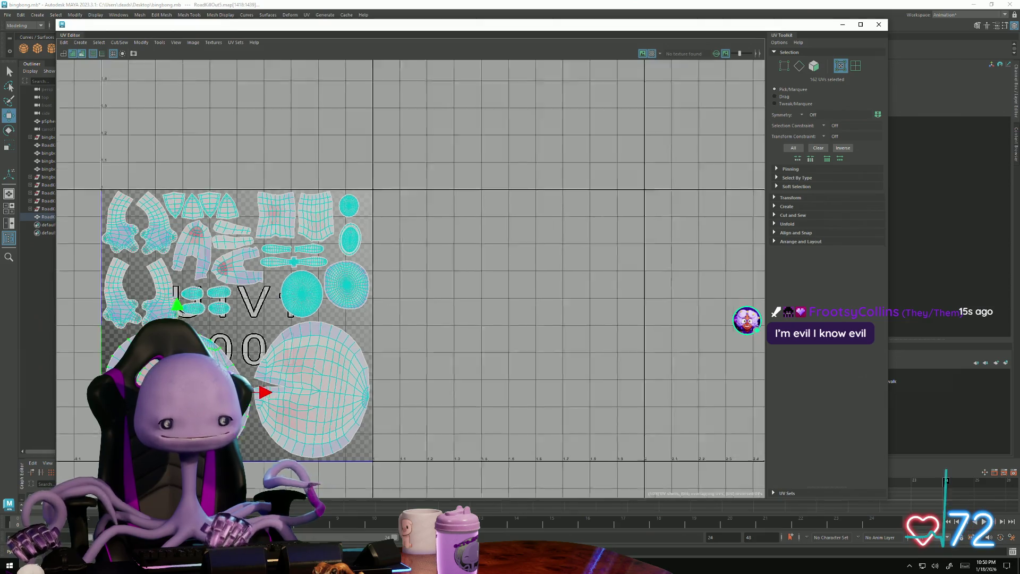
{"action": "scroll", "coordinate": [239, 287], "scroll_direction": "up", "scroll_amount": 2}
{"action": "scroll", "coordinate": [189, 253], "scroll_direction": "up", "scroll_amount": 2}
- Select the foot-shaped shell and nudge it slightly up and left
{"action": "double_click", "coordinate": [193, 239]}
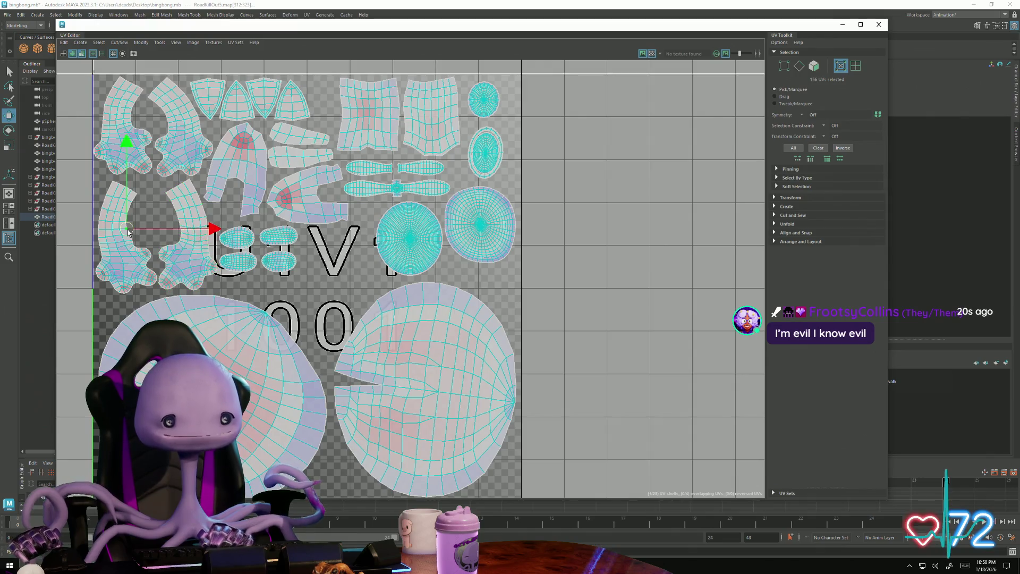
{"action": "left_click_drag", "start_coordinate": [124, 244], "coordinate": [126, 241]}
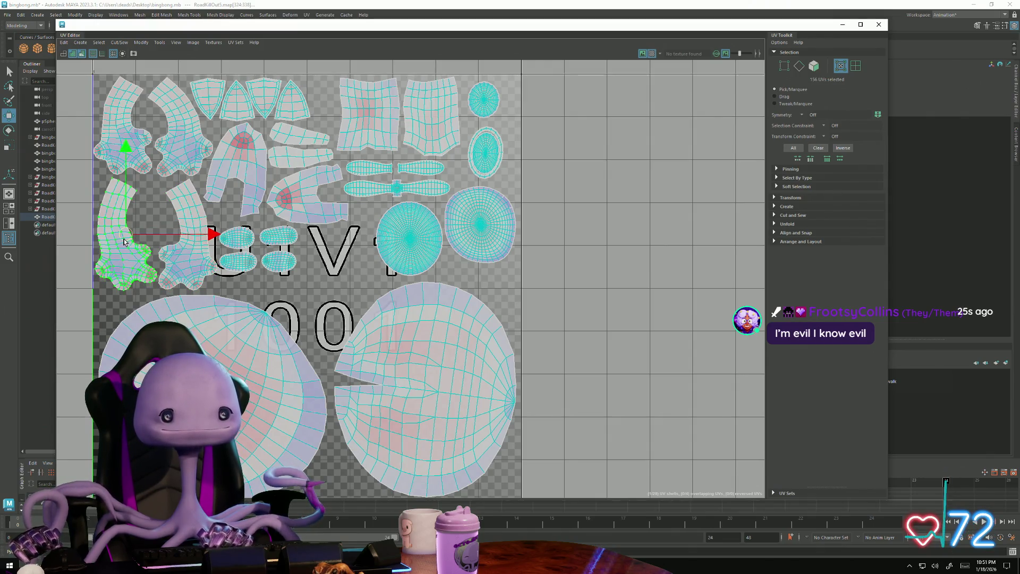
{"action": "scroll", "coordinate": [286, 386], "scroll_direction": "down", "scroll_amount": 1}
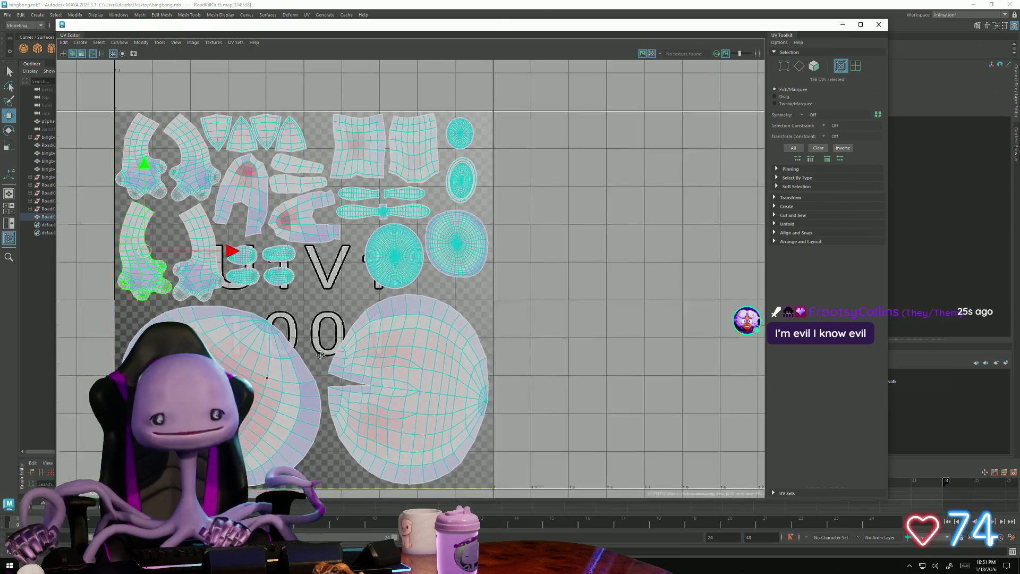
{"action": "middle_click_drag", "start_coordinate": [430, 335], "coordinate": [379, 303], "text": "alt"}
{"action": "left_click_drag", "start_coordinate": [367, 303], "coordinate": [361, 303]}
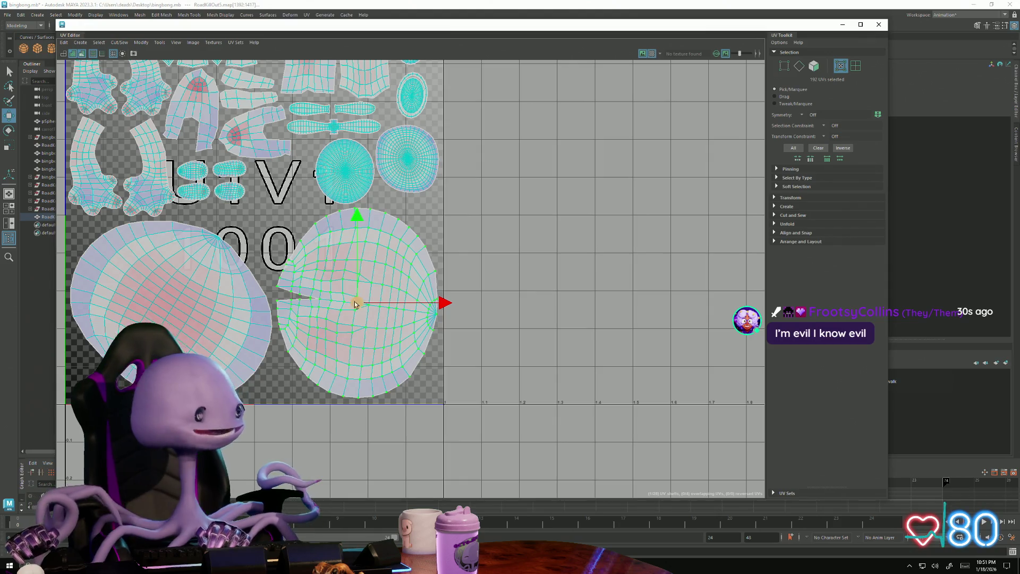
- Select the whole round shell and nudge it slightly up-left
{"action": "left_click", "coordinate": [344, 182]}
{"action": "double_click", "coordinate": [344, 182]}
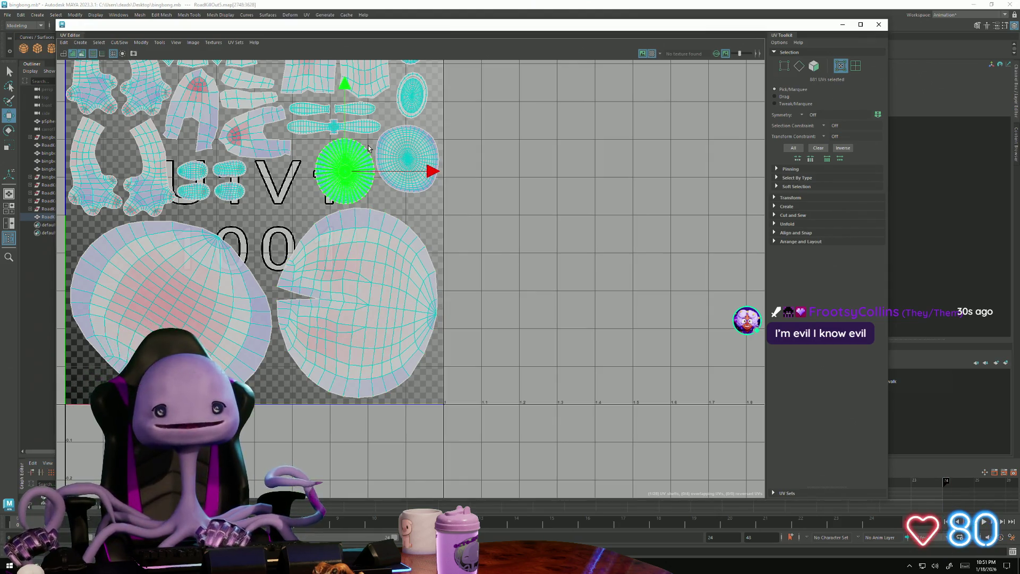
{"action": "scroll", "coordinate": [369, 148], "scroll_direction": "up", "scroll_amount": 3}
{"action": "middle_click_drag", "start_coordinate": [316, 203], "coordinate": [357, 278], "text": "alt"}
{"action": "left_click_drag", "start_coordinate": [357, 278], "coordinate": [352, 276]}
{"action": "scroll", "coordinate": [485, 303], "scroll_direction": "down", "scroll_amount": 3}
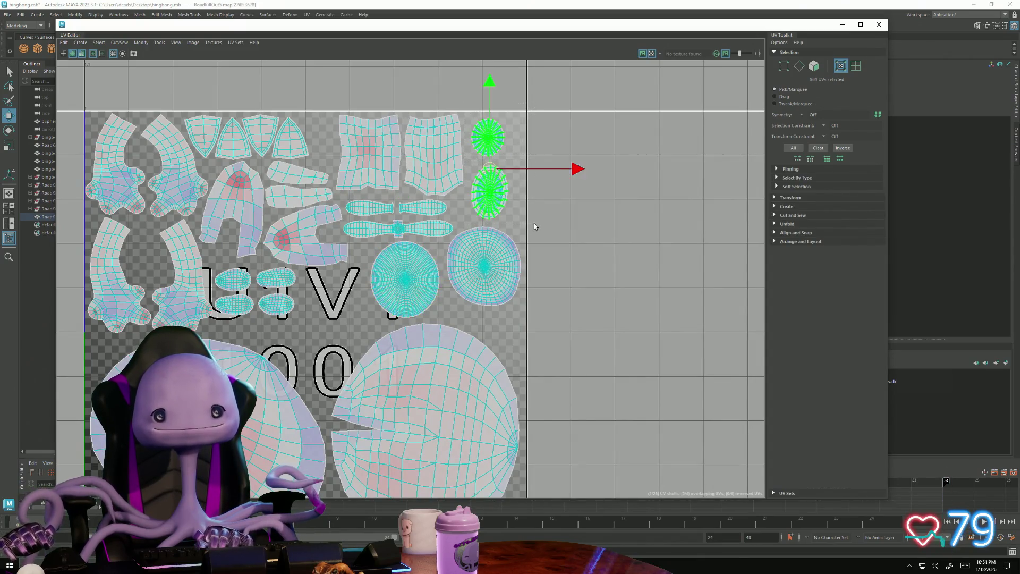
- Scale up the oval shells and rotate the lower one into a slanted position
{"action": "mouse_move", "coordinate": [496, 168]}
{"action": "left_mouse_down"}
{"action": "mouse_move", "coordinate": [508, 167]}
{"action": "mouse_move", "coordinate": [498, 177]}
{"action": "left_mouse_up"}
{"action": "key", "text": "w"}
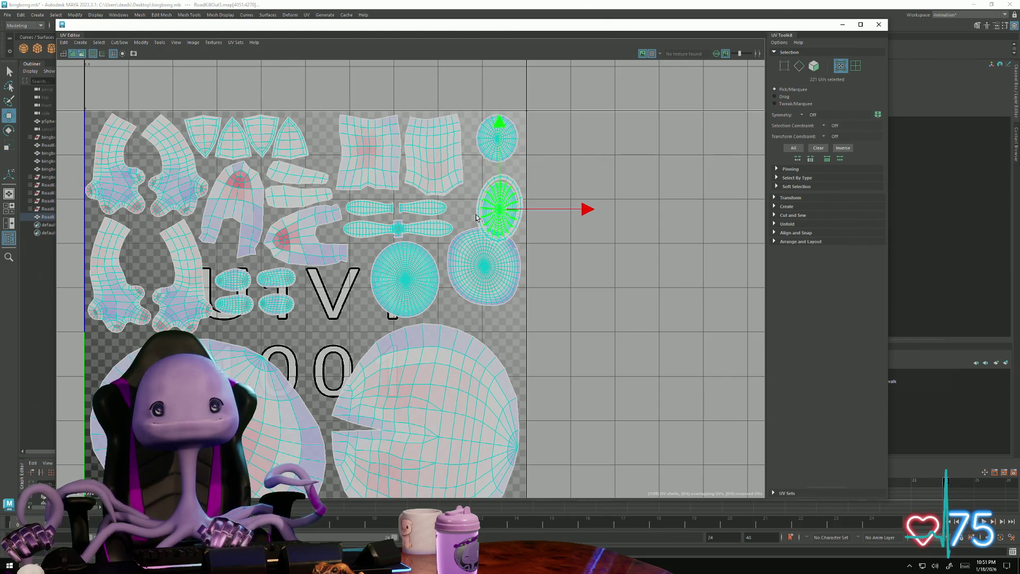
{"action": "key", "text": "e"}
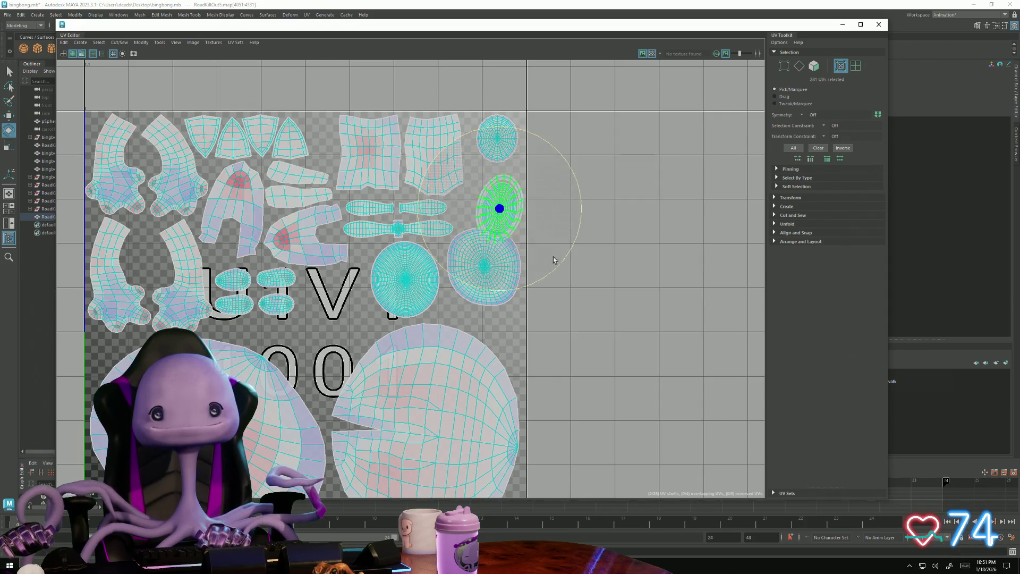
{"action": "left_click_drag", "start_coordinate": [555, 258], "coordinate": [526, 224]}
{"action": "key", "text": "w"}
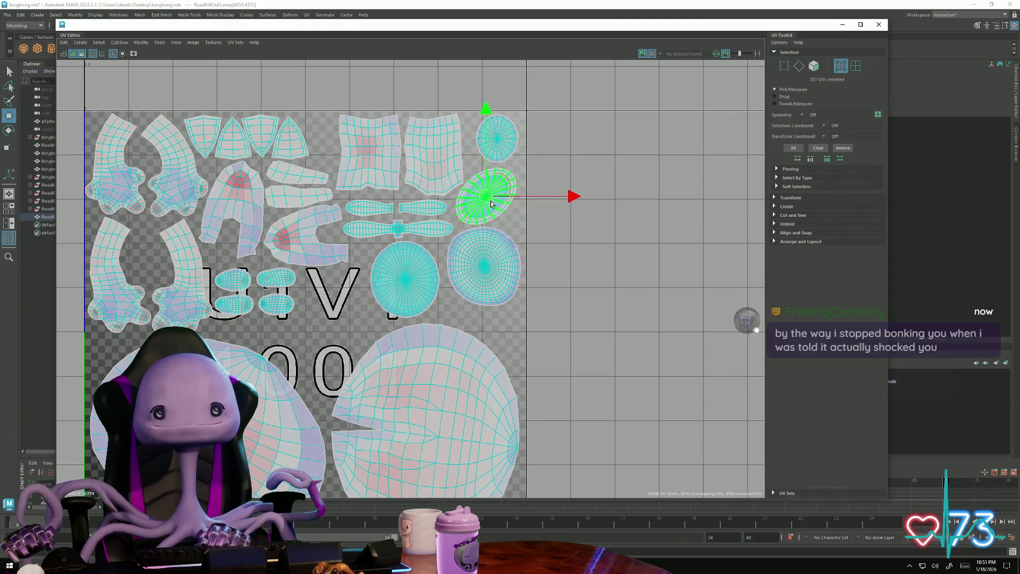
{"action": "scroll", "coordinate": [421, 253], "scroll_direction": "up", "scroll_amount": 3}
{"action": "scroll", "coordinate": [421, 253], "scroll_direction": "up", "scroll_amount": 2}
{"action": "left_click", "coordinate": [318, 182]}
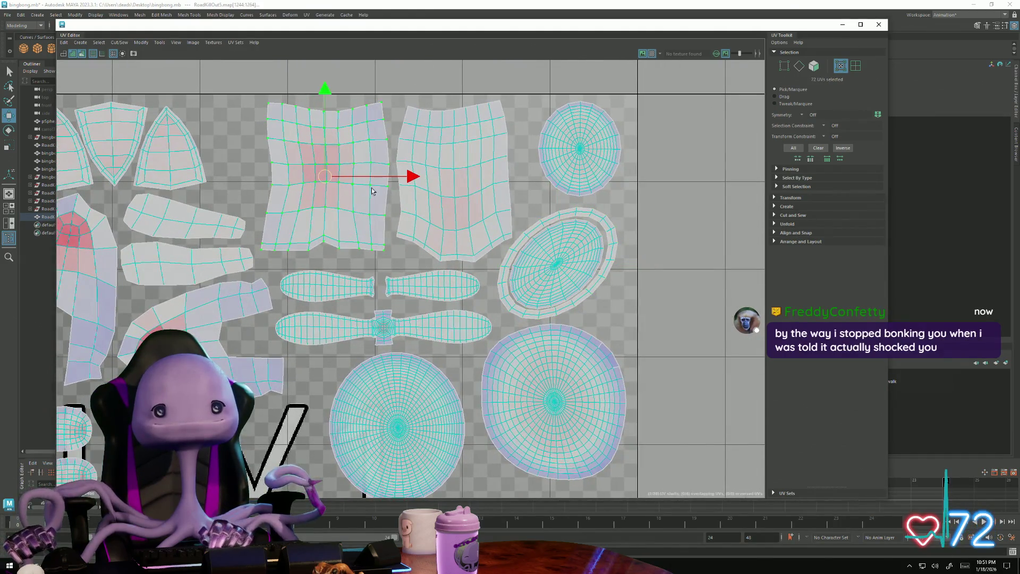
- Nudge the two square UV shells left and up into place and recentre the layout
{"action": "left_click_drag", "start_coordinate": [410, 177], "coordinate": [402, 178]}
{"action": "left_click_drag", "start_coordinate": [325, 91], "coordinate": [326, 87]}
{"action": "left_click", "coordinate": [435, 138]}
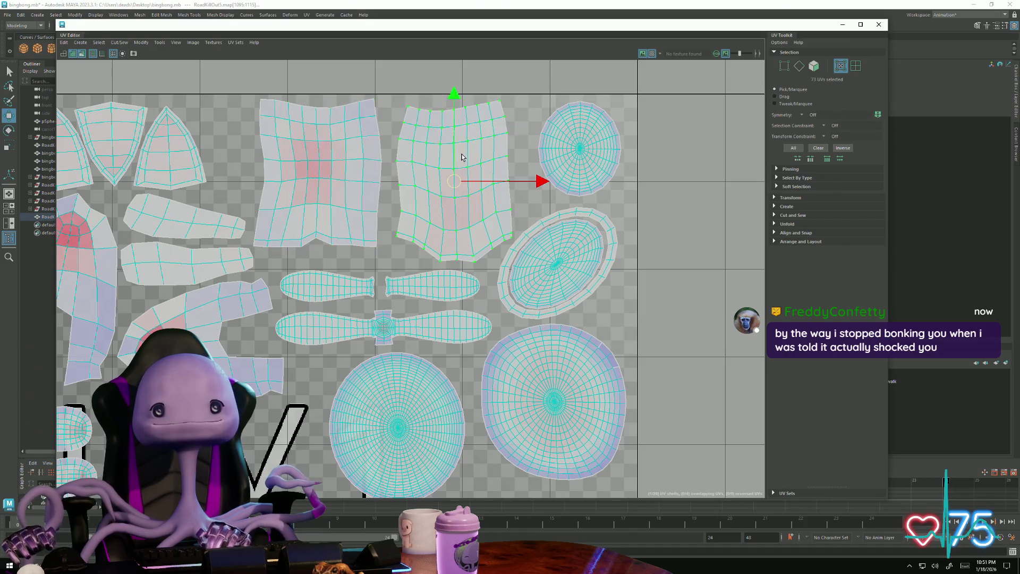
{"action": "left_click_drag", "start_coordinate": [451, 182], "coordinate": [444, 183]}
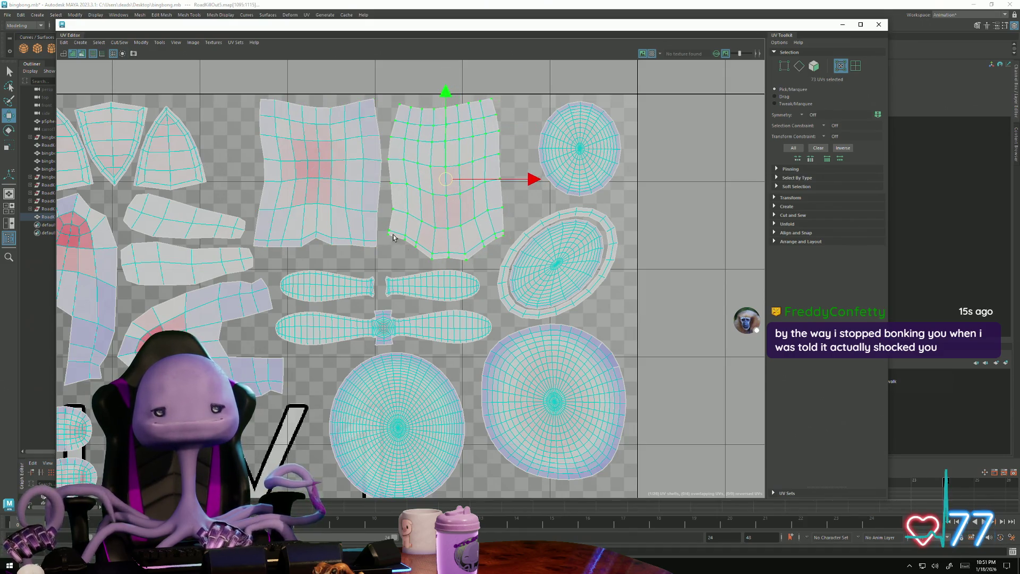
{"action": "scroll", "coordinate": [511, 301], "scroll_direction": "down", "scroll_amount": 5}
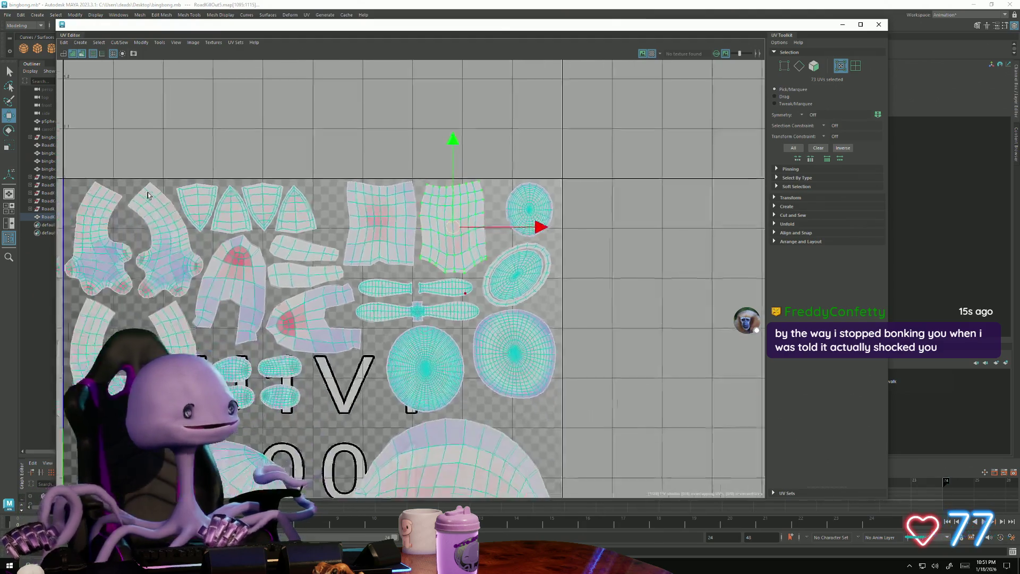
{"action": "middle_click_drag", "start_coordinate": [496, 312], "coordinate": [397, 204], "text": "alt"}
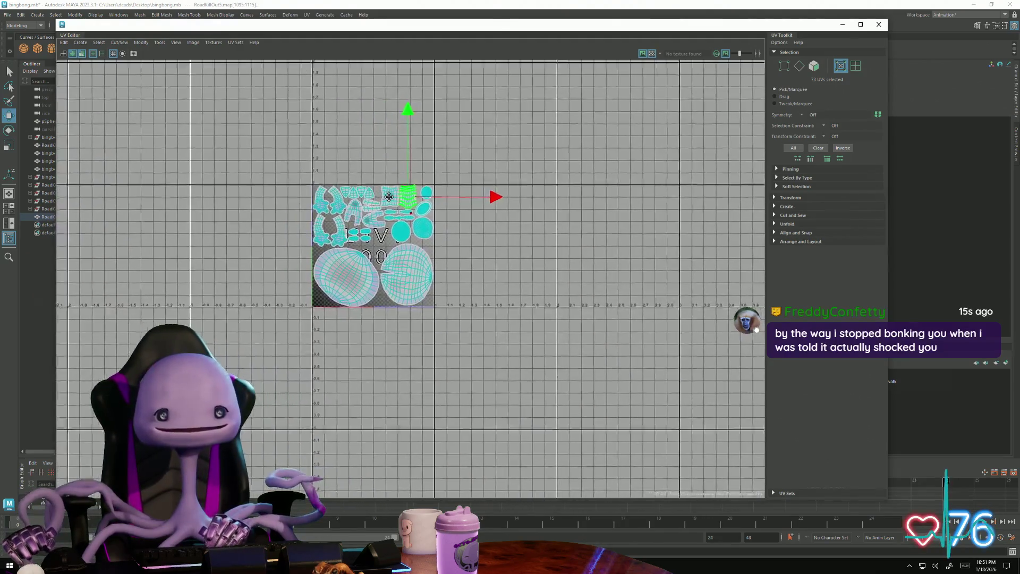
{"action": "scroll", "coordinate": [593, 283], "scroll_direction": "up", "scroll_amount": 2}
{"action": "scroll", "coordinate": [593, 284], "scroll_direction": "down", "scroll_amount": 1}
{"action": "scroll", "coordinate": [483, 279], "scroll_direction": "up", "scroll_amount": 3}
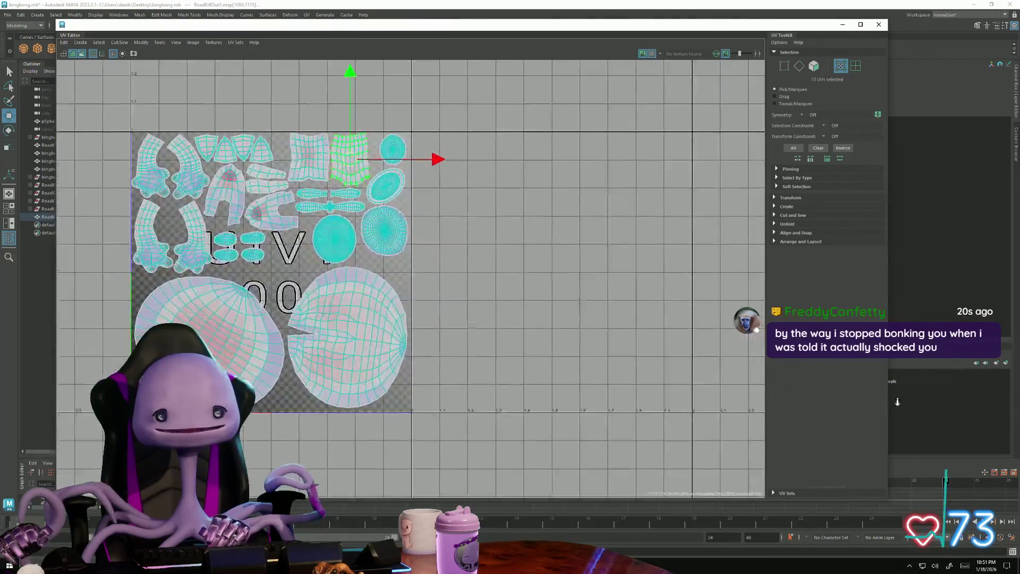
{"action": "scroll", "coordinate": [414, 286], "scroll_direction": "up", "scroll_amount": 1}
{"action": "scroll", "coordinate": [414, 286], "scroll_direction": "down", "scroll_amount": 1}
{"action": "scroll", "coordinate": [413, 286], "scroll_direction": "down", "scroll_amount": 1}
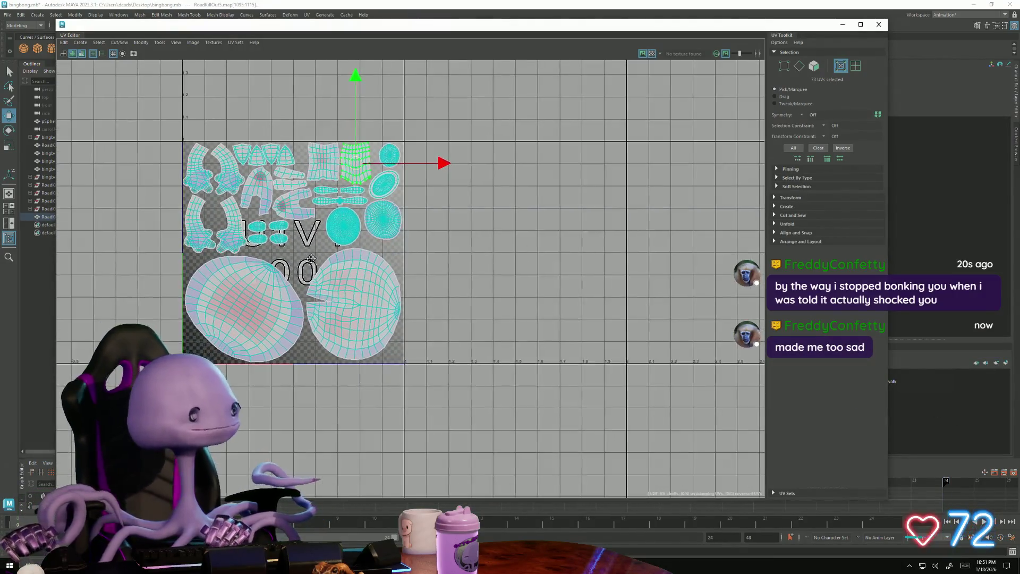
{"action": "middle_click_drag", "start_coordinate": [266, 236], "coordinate": [357, 237], "text": "alt"}
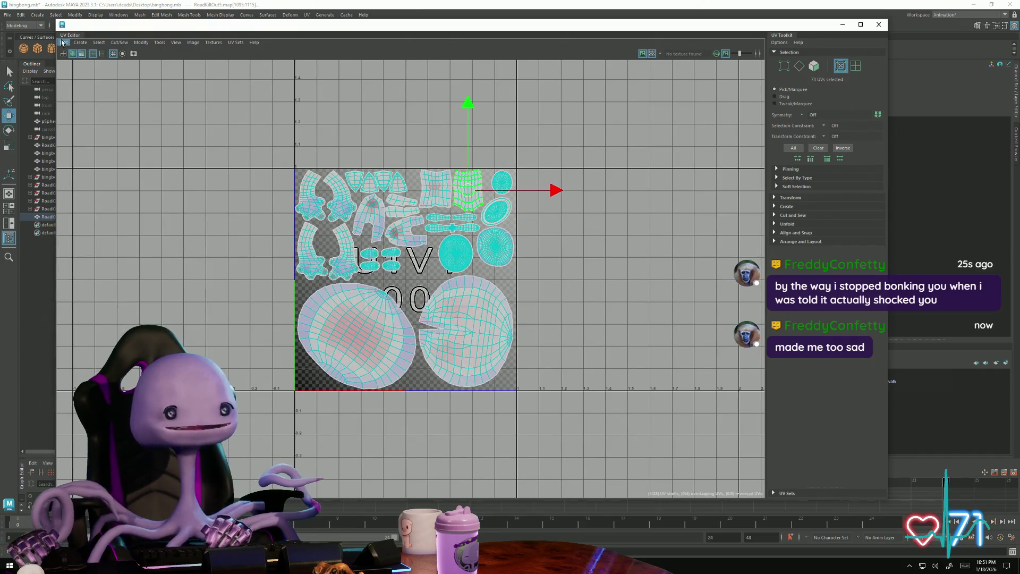
- Close the UV editor and return to object selection mode via the marking menu
{"action": "left_click", "coordinate": [64, 42]}
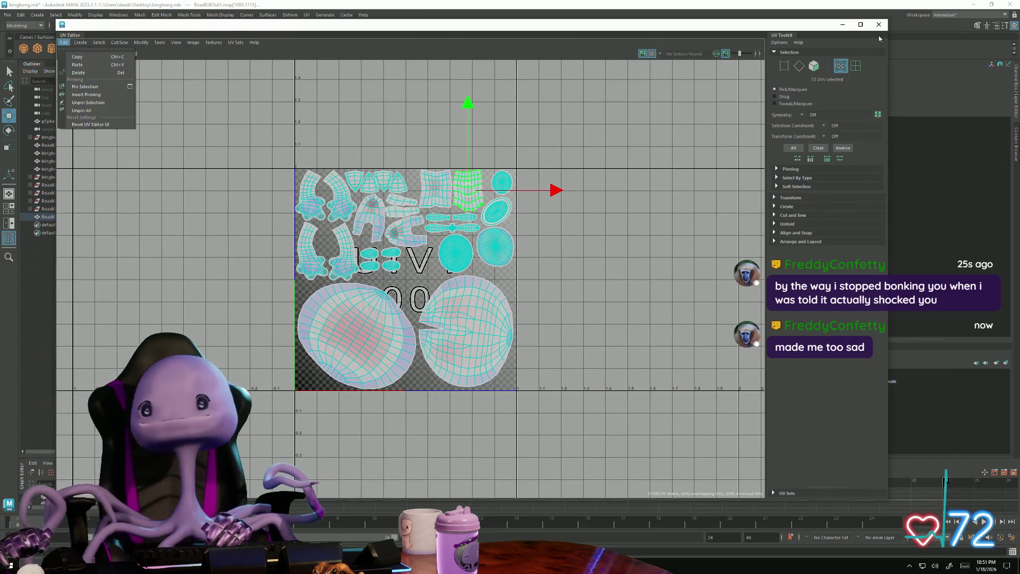
{"action": "left_click", "coordinate": [880, 25]}
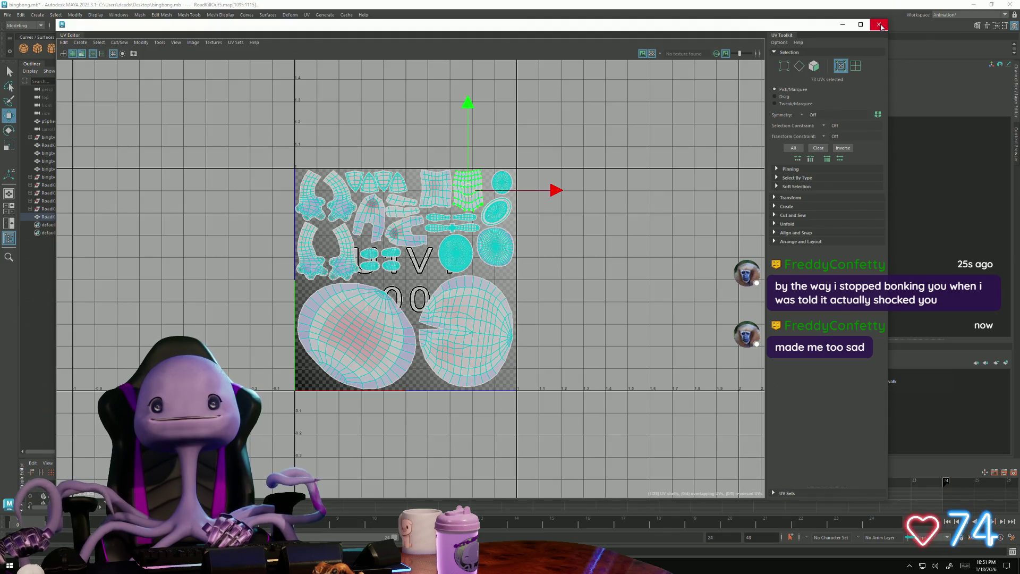
{"action": "left_click", "coordinate": [882, 26]}
{"action": "scroll", "coordinate": [380, 179], "scroll_direction": "down", "scroll_amount": 5}
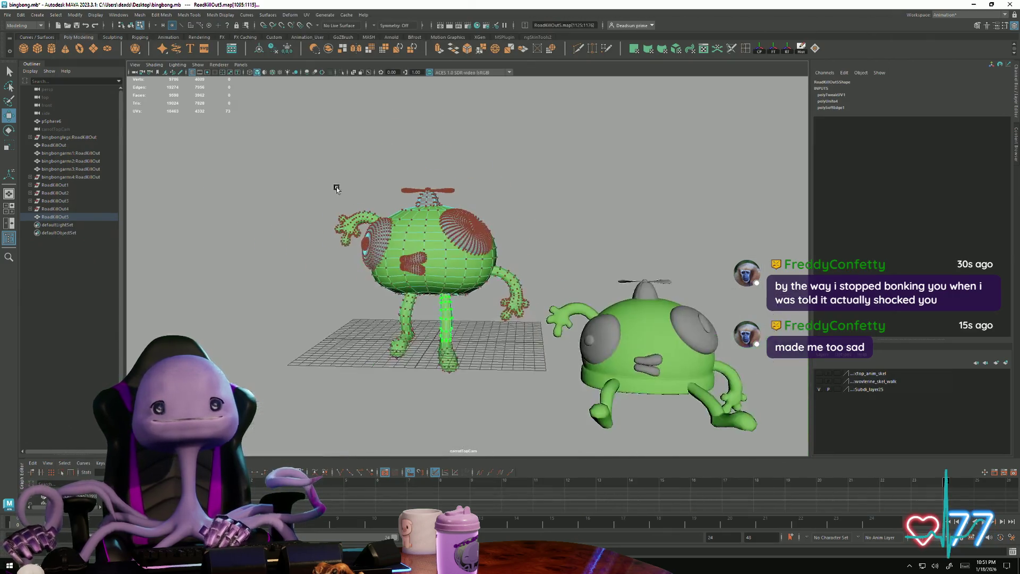
{"action": "right_click_drag", "start_coordinate": [440, 235], "coordinate": [476, 224]}
{"action": "left_click", "coordinate": [476, 226]}
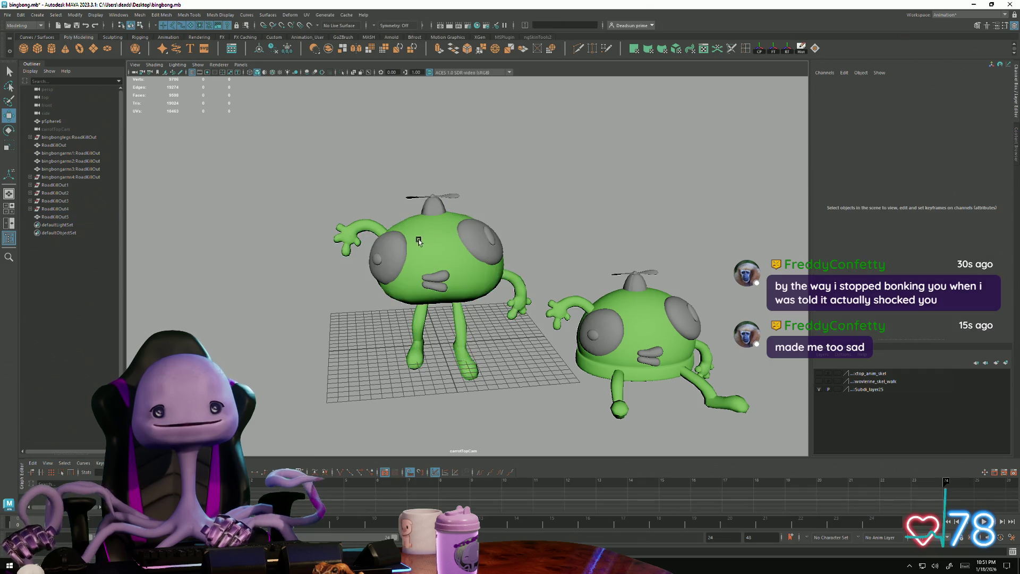
- Save the bingbong scene with File > Save Scene
{"action": "left_click", "coordinate": [5, 16]}
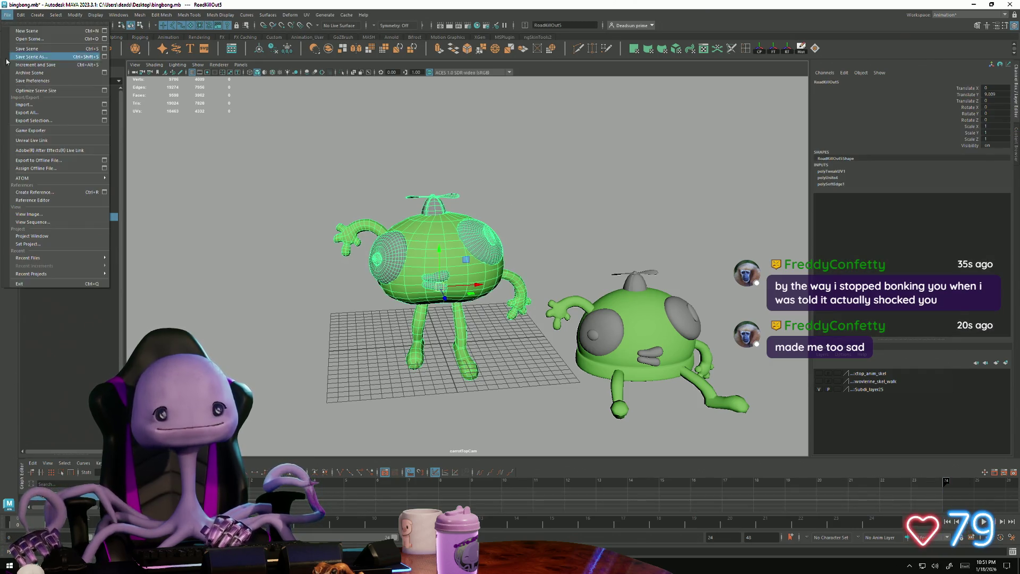
{"action": "left_click", "coordinate": [33, 49]}
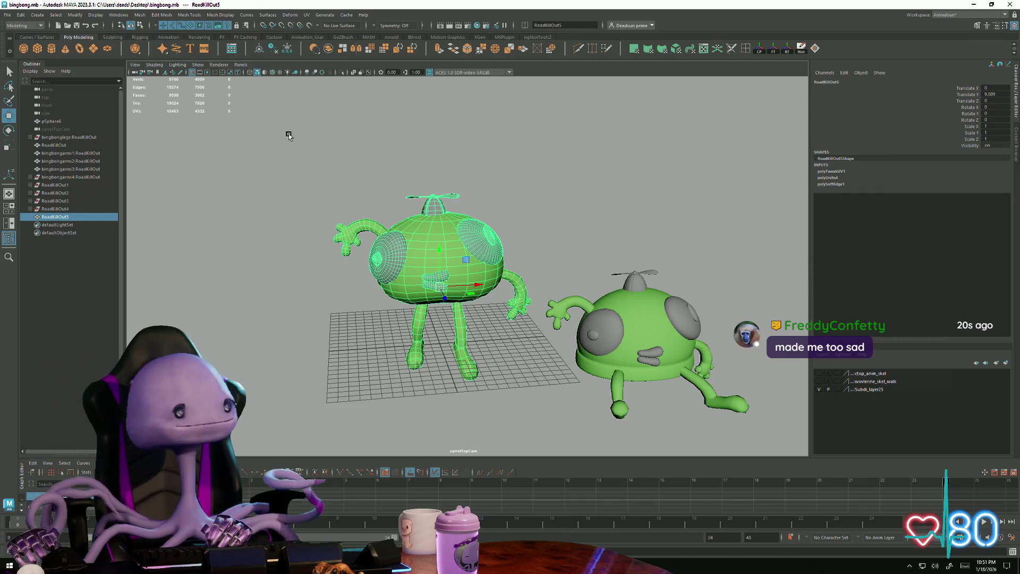
{"action": "scroll", "coordinate": [334, 224], "scroll_direction": "up", "scroll_amount": 5}
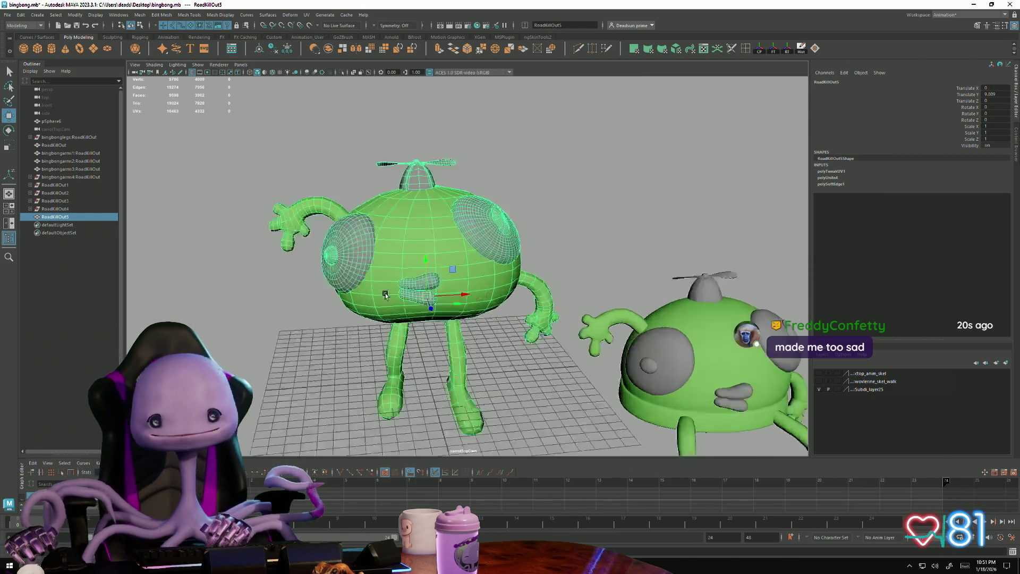
{"action": "scroll", "coordinate": [334, 223], "scroll_direction": "up", "scroll_amount": 5}
{"action": "scroll", "coordinate": [472, 205], "scroll_direction": "down", "scroll_amount": 3}
- Clear the selection and tumble the viewport to inspect the characters from several angles
{"action": "mouse_move", "coordinate": [471, 239]}
{"action": "left_mouse_down", "text": "alt"}
{"action": "mouse_move", "coordinate": [471, 205]}
{"action": "mouse_move", "coordinate": [649, 293]}
{"action": "mouse_move", "coordinate": [581, 284]}
{"action": "mouse_move", "coordinate": [567, 299]}
{"action": "mouse_move", "coordinate": [517, 303]}
{"action": "left_mouse_up", "text": "alt"}
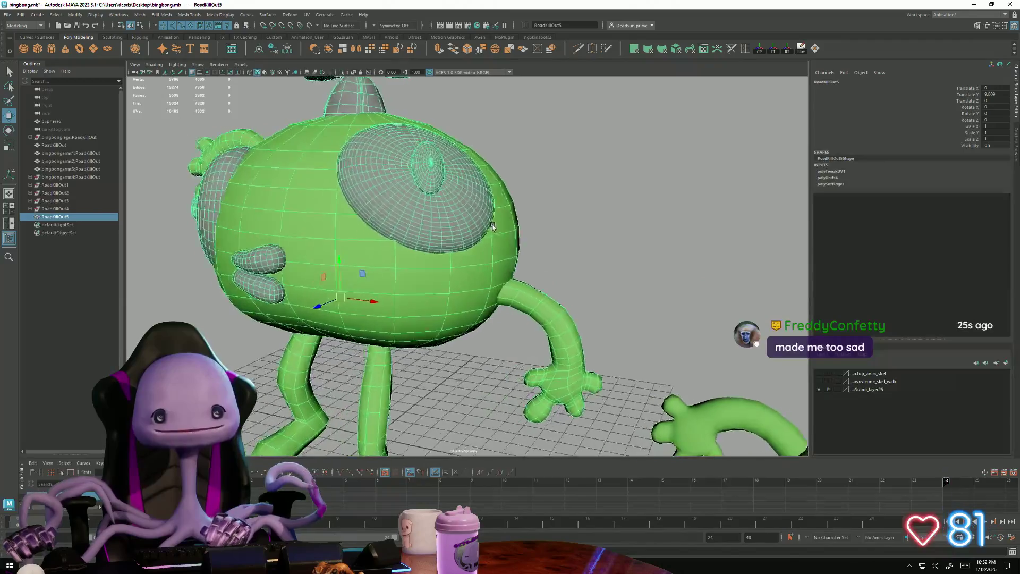
{"action": "scroll", "coordinate": [649, 293], "scroll_direction": "up", "scroll_amount": 3}
{"action": "scroll", "coordinate": [649, 293], "scroll_direction": "up", "scroll_amount": 3}
{"action": "scroll", "coordinate": [517, 302], "scroll_direction": "down", "scroll_amount": 5}
{"action": "scroll", "coordinate": [399, 224], "scroll_direction": "down", "scroll_amount": 2}
{"action": "right_click", "coordinate": [398, 224]}
{"action": "left_click", "coordinate": [539, 167]}
{"action": "scroll", "coordinate": [332, 277], "scroll_direction": "down", "scroll_amount": 3}
{"action": "mouse_move", "coordinate": [332, 276]}
{"action": "left_mouse_down", "text": "alt"}
{"action": "mouse_move", "coordinate": [337, 247]}
{"action": "mouse_move", "coordinate": [324, 264]}
{"action": "mouse_move", "coordinate": [348, 260]}
{"action": "mouse_move", "coordinate": [322, 253]}
{"action": "mouse_move", "coordinate": [313, 261]}
{"action": "left_mouse_up", "text": "alt"}
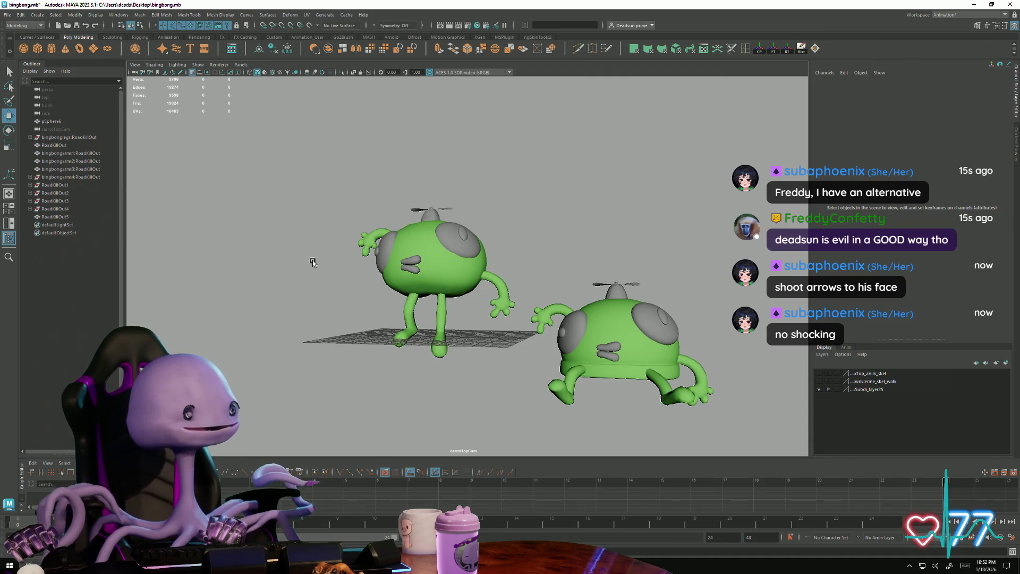
{"action": "left_click_drag", "start_coordinate": [312, 261], "coordinate": [316, 270], "text": "alt"}
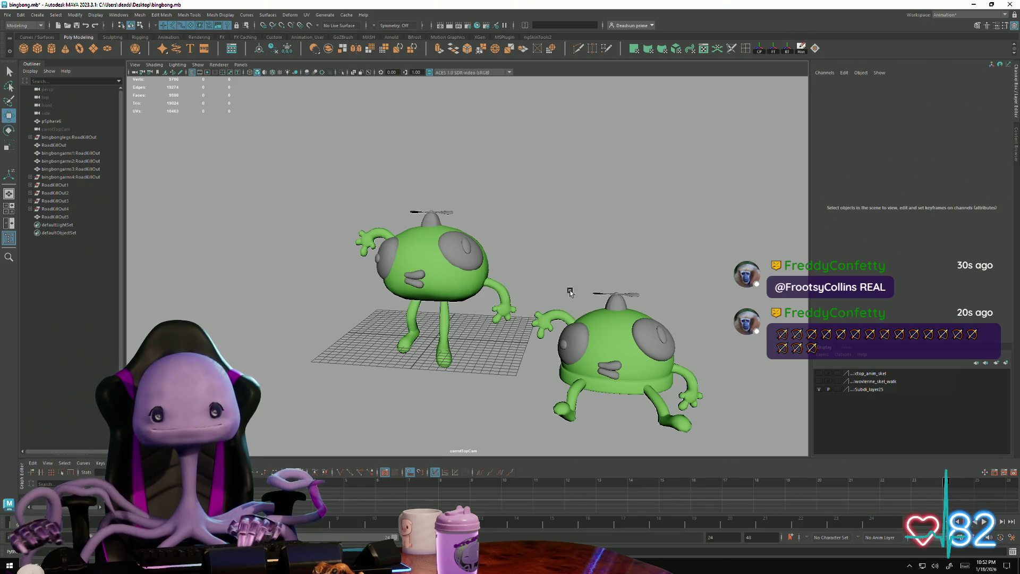
- Select the second green propeller-hat character
{"action": "left_click", "coordinate": [682, 423]}
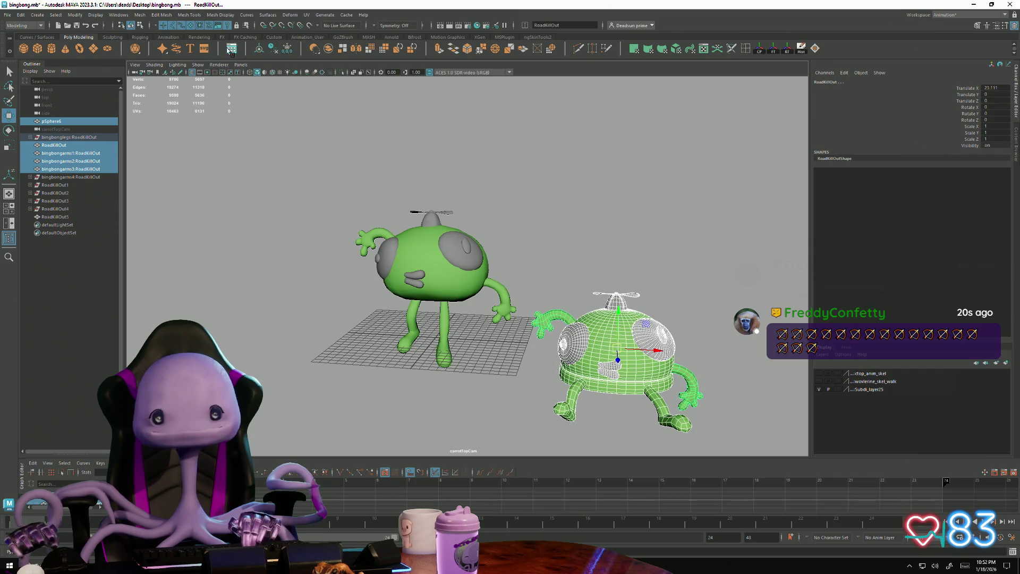
- Review the second character's shells in the UV Editor, close it and frame the first character
{"action": "left_click", "coordinate": [306, 16]}
{"action": "left_click", "coordinate": [326, 30]}
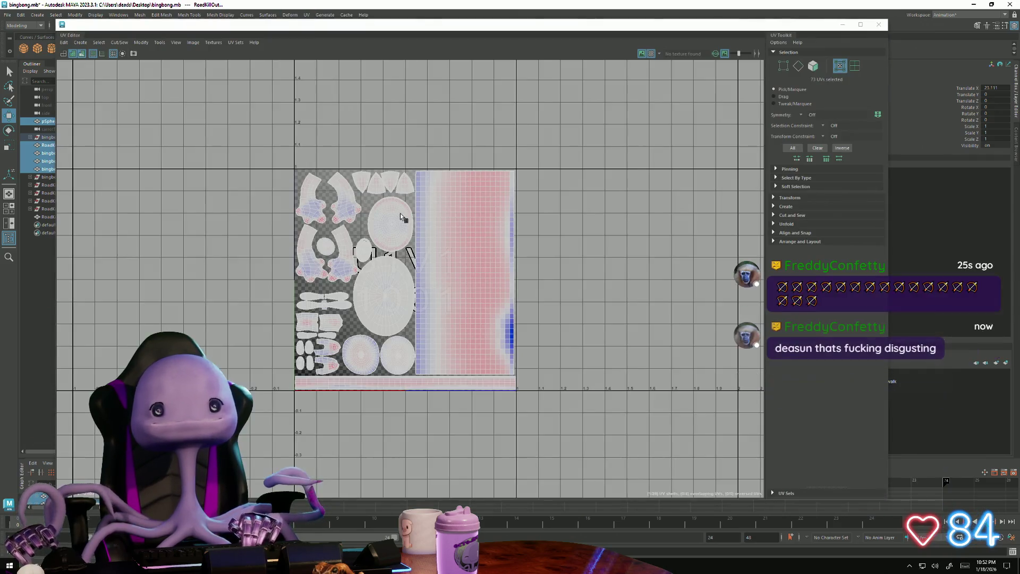
{"action": "scroll", "coordinate": [490, 303], "scroll_direction": "up", "scroll_amount": 2}
{"action": "scroll", "coordinate": [567, 343], "scroll_direction": "up", "scroll_amount": 2}
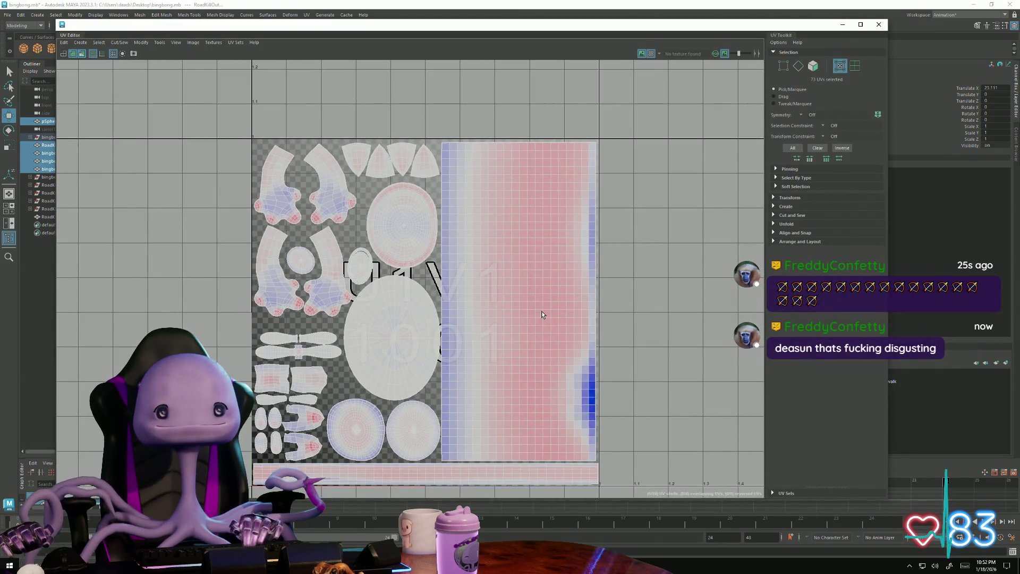
{"action": "right_click_drag", "start_coordinate": [540, 309], "coordinate": [536, 300]}
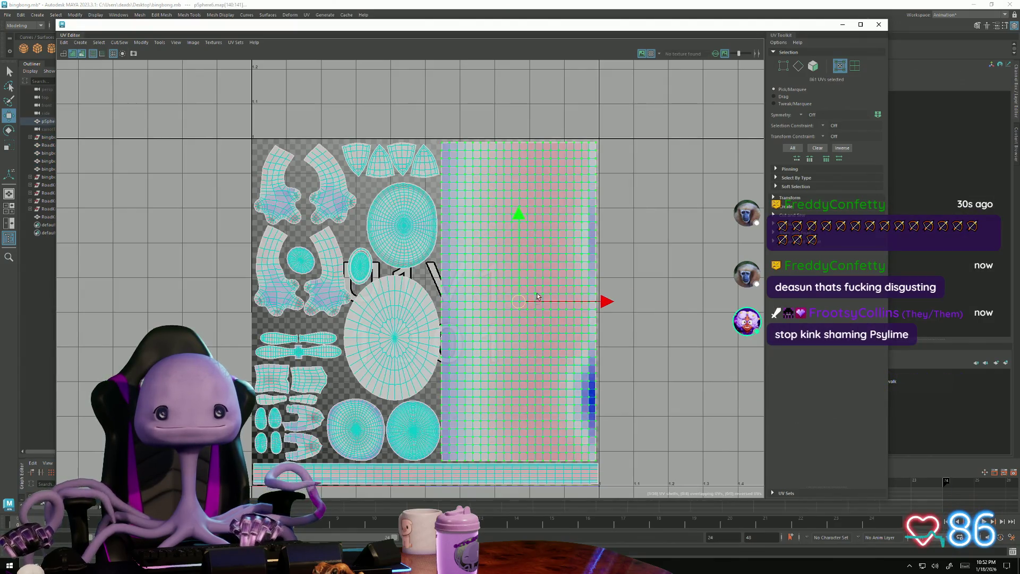
{"action": "left_click_drag", "start_coordinate": [726, 31], "coordinate": [755, 45]}
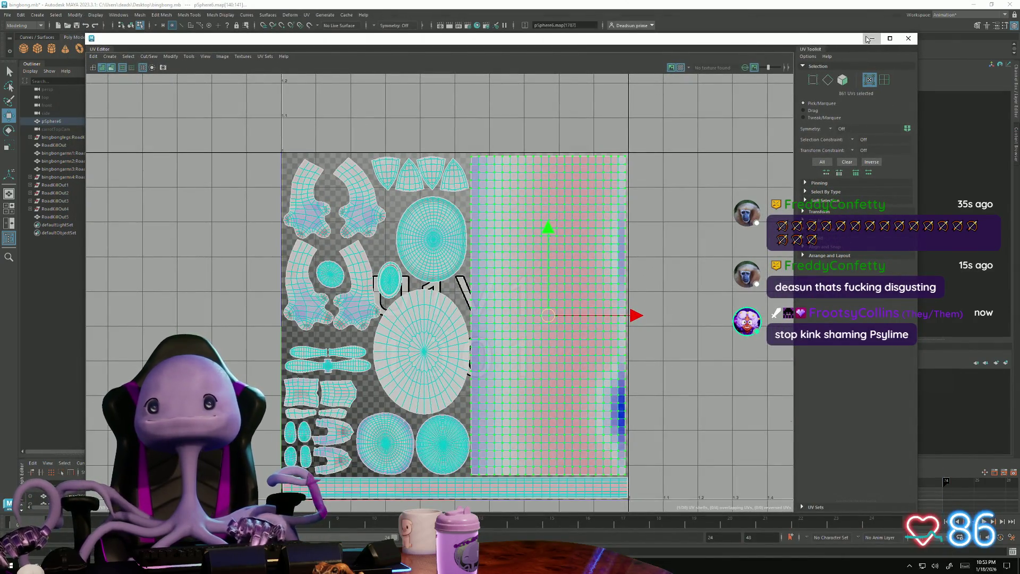
{"action": "left_click", "coordinate": [871, 38]}
{"action": "key", "text": "f"}
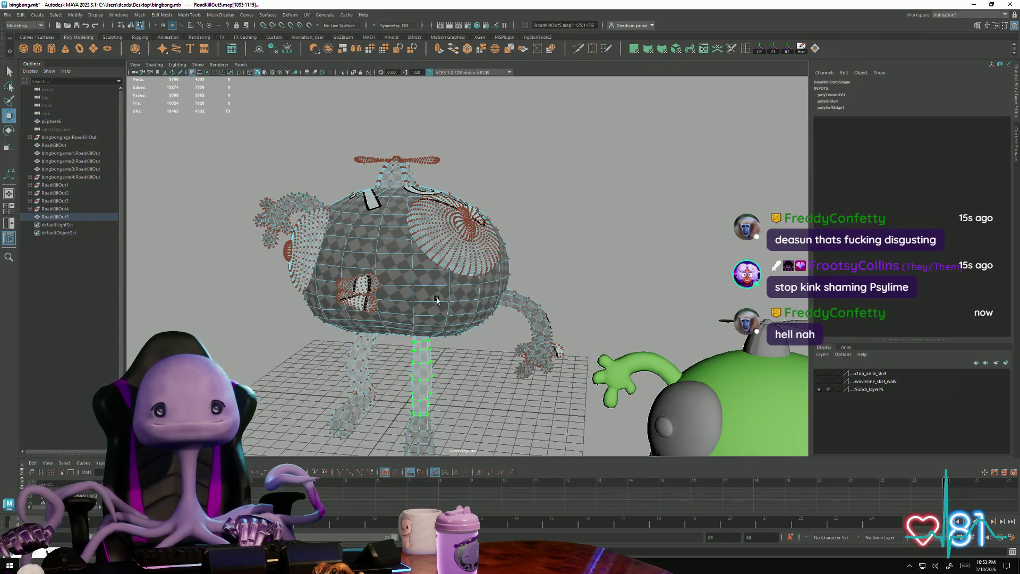
- Frame both characters and select all objects of the right-hand character in object mode
{"action": "key", "text": "a"}
{"action": "left_click", "coordinate": [618, 316]}
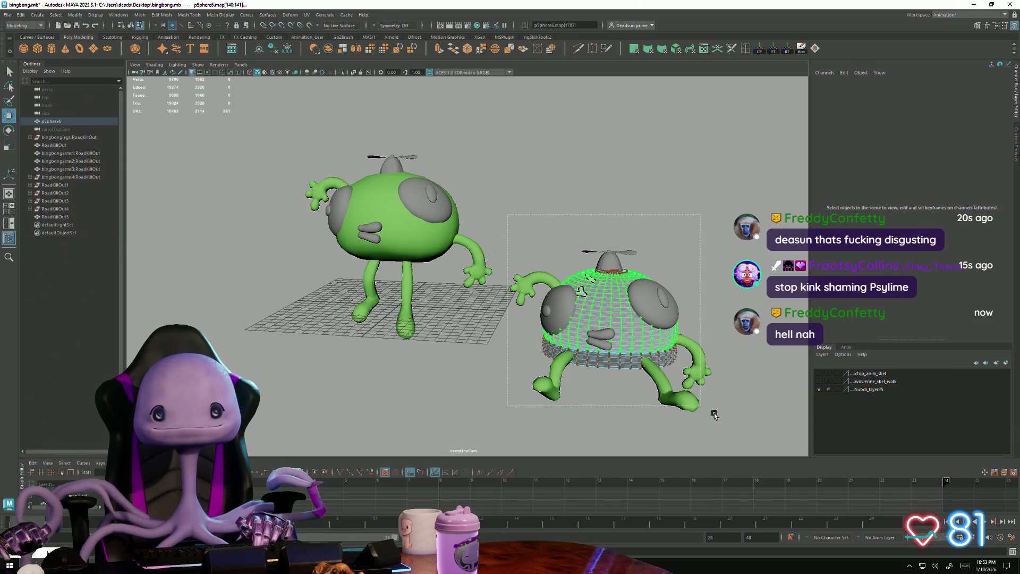
{"action": "left_click_drag", "start_coordinate": [708, 412], "coordinate": [674, 363]}
{"action": "key", "text": "F8"}
{"action": "left_click_drag", "start_coordinate": [510, 200], "coordinate": [711, 429]}
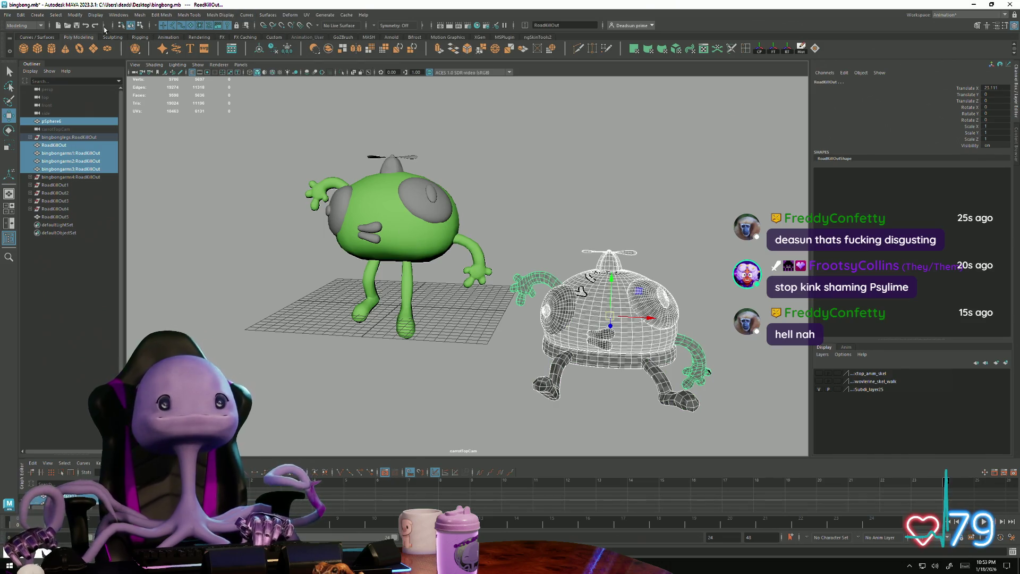
- Combine the selected parts into a single mesh with Mesh > Combine
{"action": "left_click", "coordinate": [142, 16]}
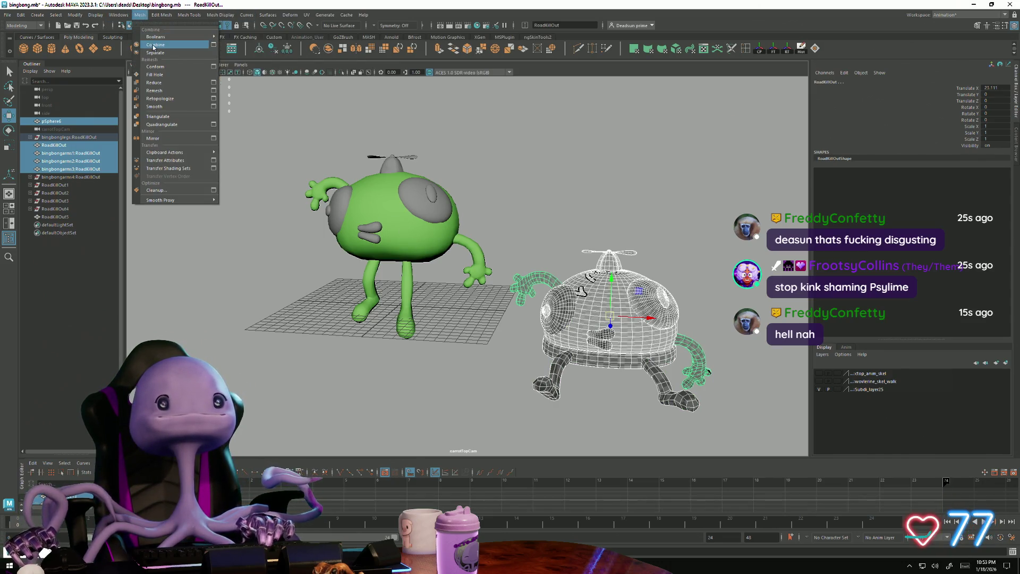
{"action": "left_click", "coordinate": [163, 37]}
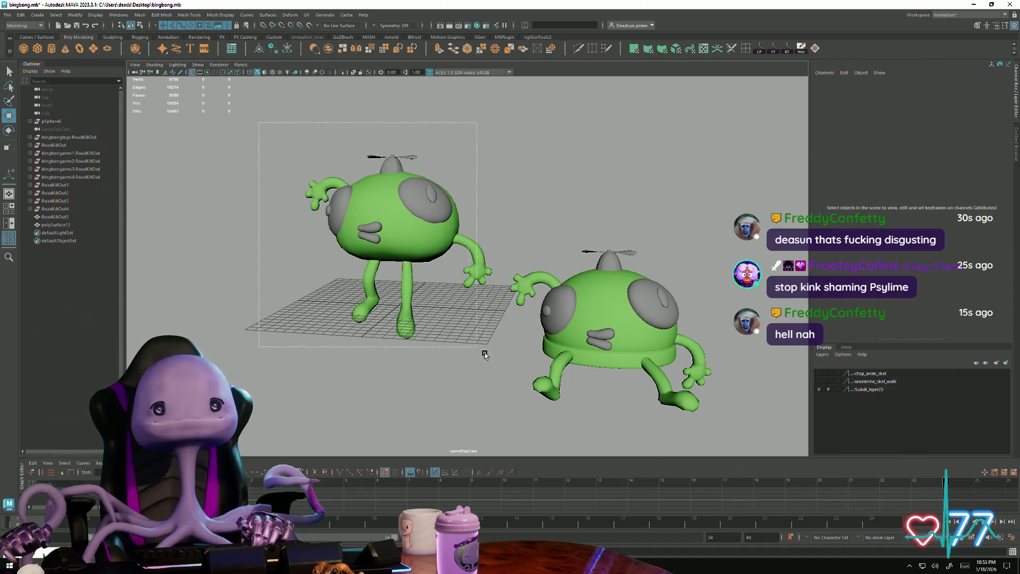
{"action": "left_click_drag", "start_coordinate": [260, 122], "coordinate": [481, 350]}
{"action": "scroll", "coordinate": [383, 336], "scroll_direction": "up", "scroll_amount": 8}
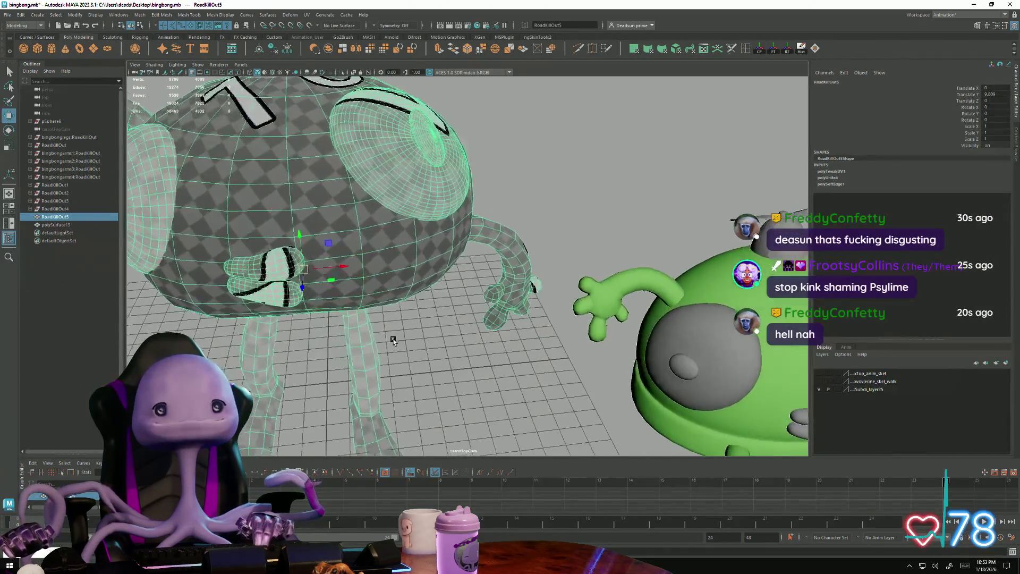
{"action": "scroll", "coordinate": [392, 341], "scroll_direction": "down", "scroll_amount": 5}
{"action": "left_click_drag", "start_coordinate": [395, 340], "coordinate": [192, 155], "text": "alt"}
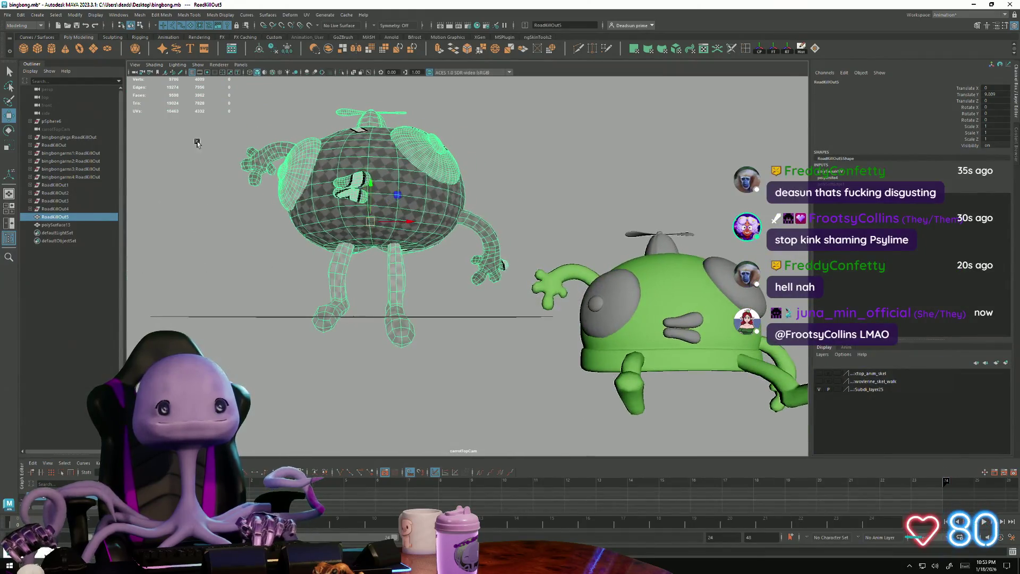
{"action": "left_click", "coordinate": [143, 15]}
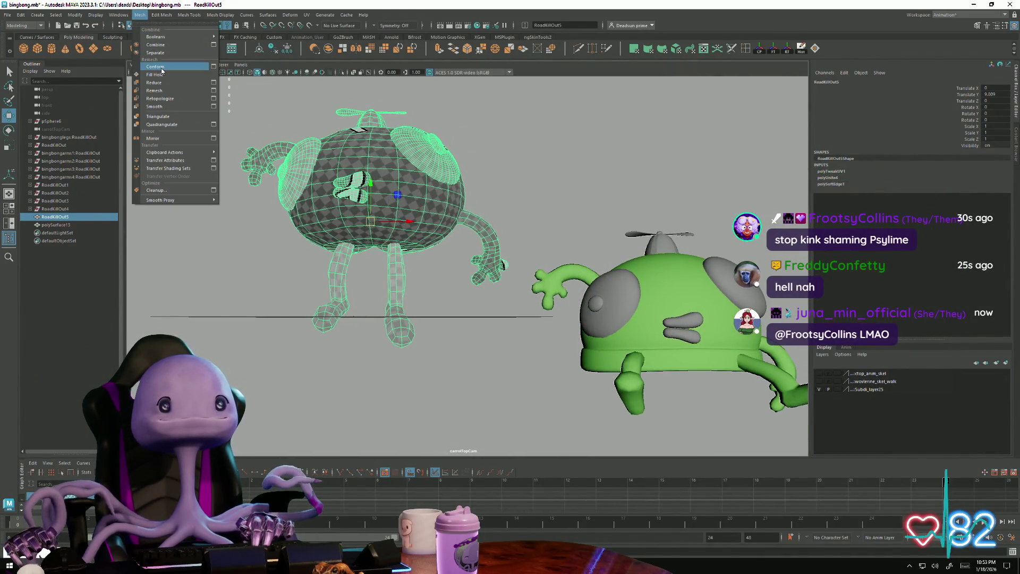
{"action": "key", "text": "Escape"}
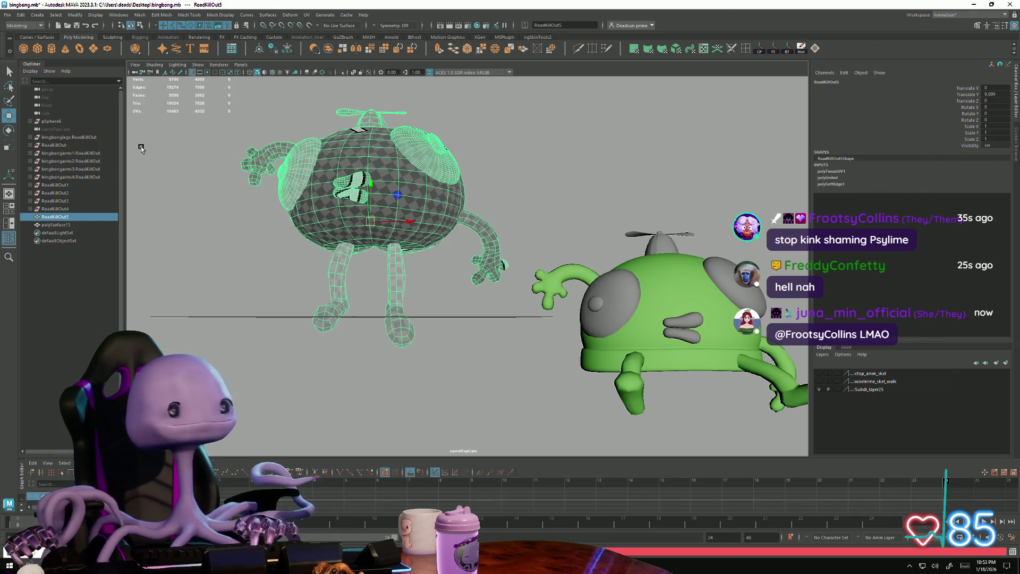
{"action": "left_click", "coordinate": [200, 196]}
{"action": "left_click_drag", "start_coordinate": [199, 196], "coordinate": [216, 221], "text": "alt"}
{"action": "scroll", "coordinate": [303, 256], "scroll_direction": "up", "scroll_amount": 3}
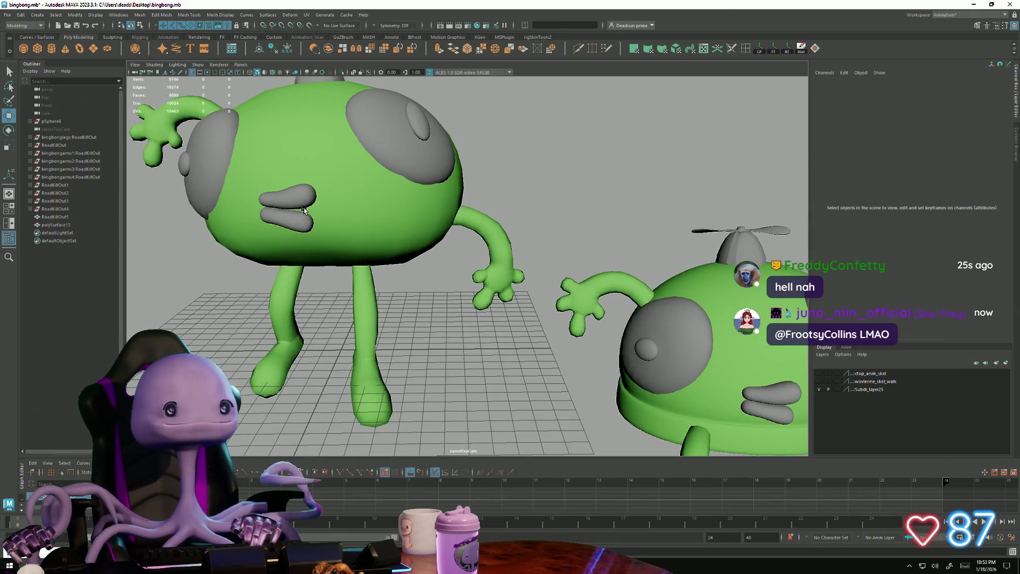
{"action": "left_click", "coordinate": [305, 257]}
{"action": "mouse_move", "coordinate": [306, 257]}
{"action": "left_mouse_down", "text": "alt"}
{"action": "mouse_move", "coordinate": [391, 304]}
{"action": "mouse_move", "coordinate": [372, 409]}
{"action": "left_mouse_up", "text": "alt"}
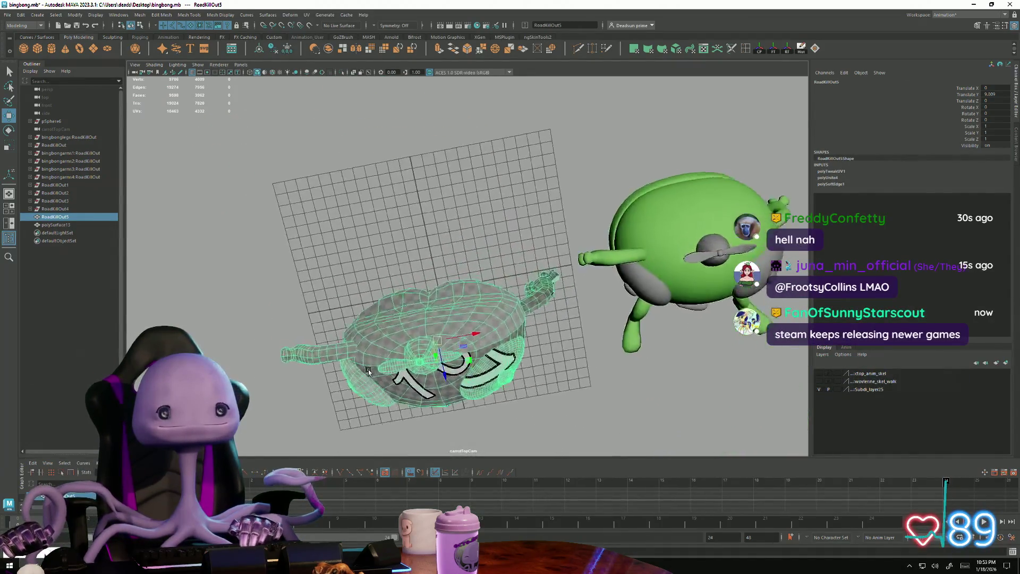
- Orbit around the standing character from above and the side and reselect it
{"action": "mouse_move", "coordinate": [372, 409]}
{"action": "left_mouse_down", "text": "alt"}
{"action": "mouse_move", "coordinate": [342, 282]}
{"action": "mouse_move", "coordinate": [341, 318]}
{"action": "left_mouse_up", "text": "alt"}
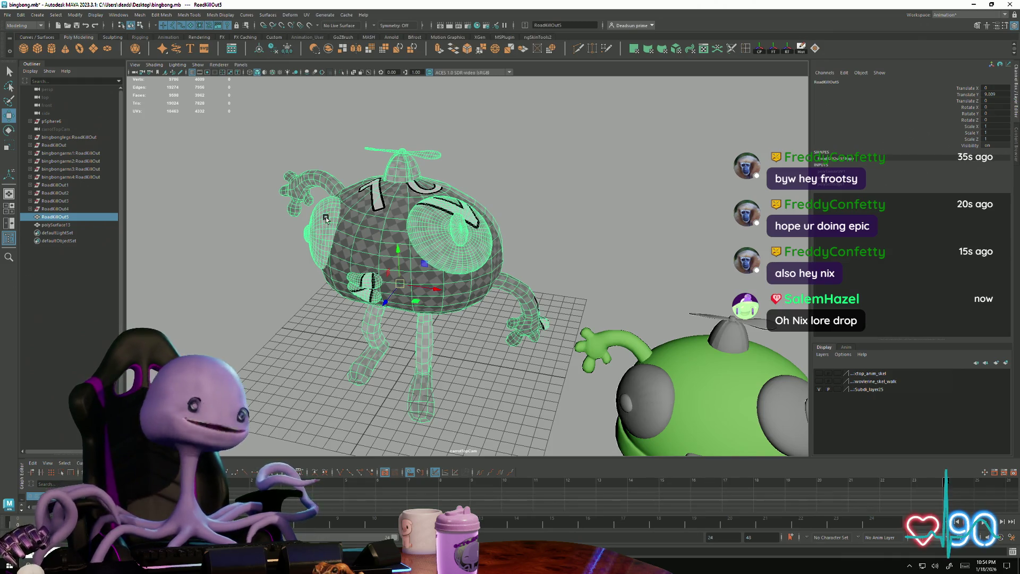
{"action": "scroll", "coordinate": [300, 224], "scroll_direction": "up", "scroll_amount": 2}
{"action": "scroll", "coordinate": [311, 241], "scroll_direction": "up", "scroll_amount": 2}
{"action": "mouse_move", "coordinate": [285, 261]}
{"action": "left_mouse_down", "text": "alt"}
{"action": "mouse_move", "coordinate": [382, 236]}
{"action": "mouse_move", "coordinate": [297, 244]}
{"action": "mouse_move", "coordinate": [349, 238]}
{"action": "left_mouse_up", "text": "alt"}
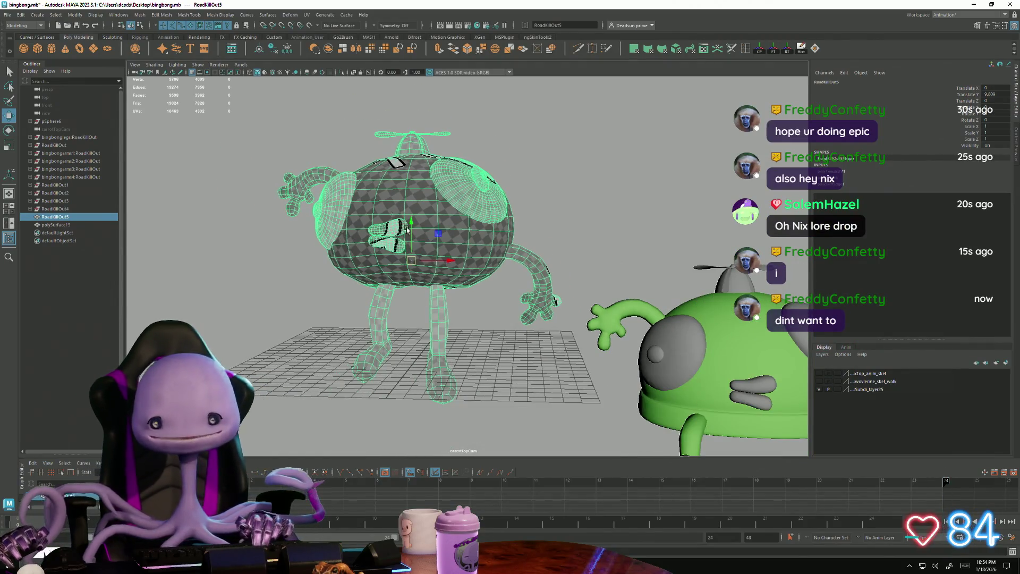
{"action": "scroll", "coordinate": [414, 259], "scroll_direction": "down", "scroll_amount": 2}
{"action": "scroll", "coordinate": [368, 254], "scroll_direction": "down", "scroll_amount": 3}
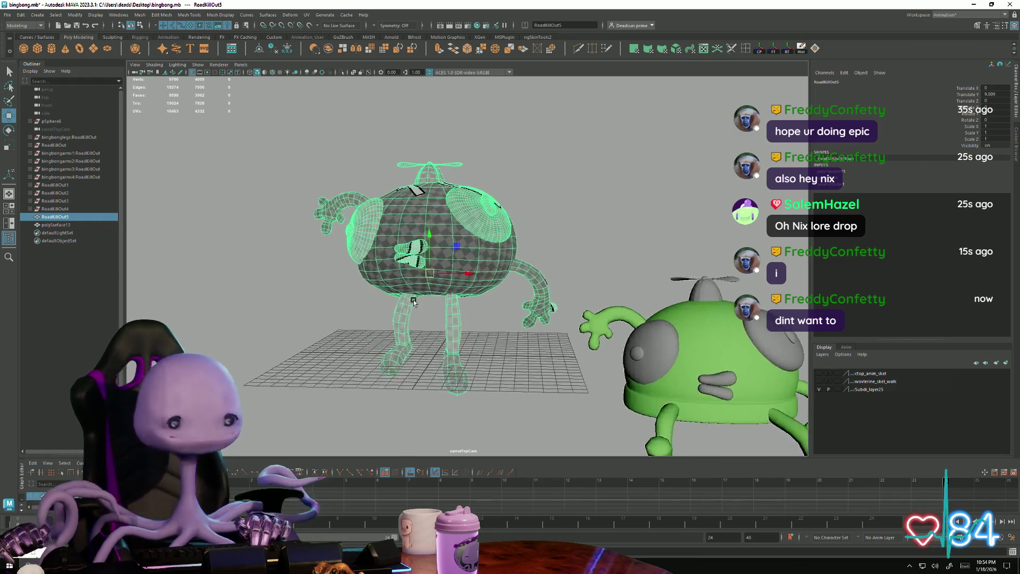
{"action": "left_click", "coordinate": [383, 296]}
{"action": "mouse_move", "coordinate": [383, 295]}
{"action": "left_mouse_down", "text": "alt"}
{"action": "mouse_move", "coordinate": [397, 339]}
{"action": "mouse_move", "coordinate": [458, 244]}
{"action": "mouse_move", "coordinate": [457, 279]}
{"action": "left_mouse_up", "text": "alt"}
{"action": "scroll", "coordinate": [397, 338], "scroll_direction": "up", "scroll_amount": 2}
{"action": "scroll", "coordinate": [458, 244], "scroll_direction": "up", "scroll_amount": 5}
{"action": "left_click", "coordinate": [458, 245]}
{"action": "scroll", "coordinate": [469, 277], "scroll_direction": "down", "scroll_amount": 2}
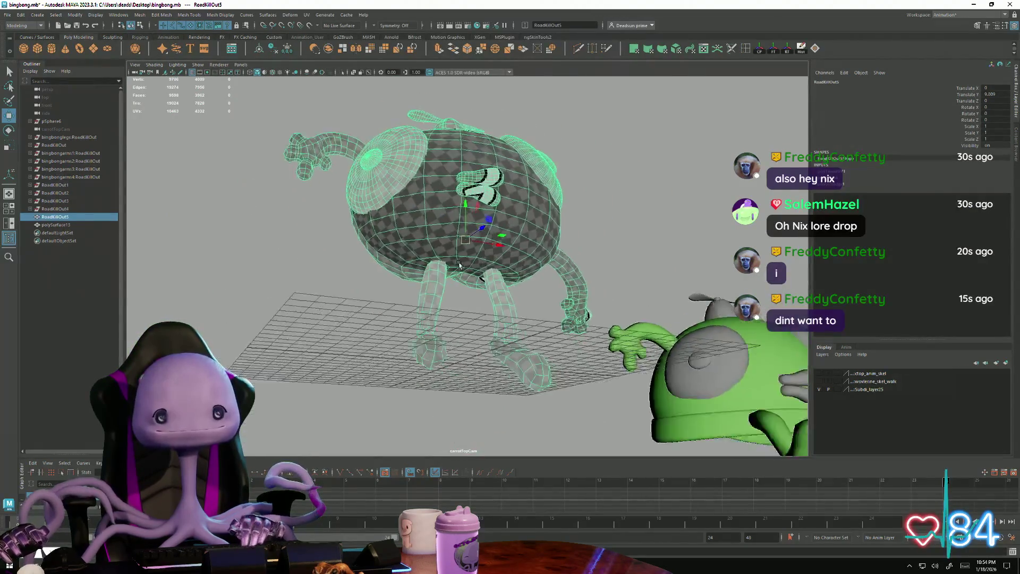
- Orbit down to the legs and switch to vertex mode, picking a leg vertex
{"action": "mouse_move", "coordinate": [456, 278]}
{"action": "left_mouse_down", "text": "alt"}
{"action": "mouse_move", "coordinate": [505, 264]}
{"action": "mouse_move", "coordinate": [417, 301]}
{"action": "left_mouse_up", "text": "alt"}
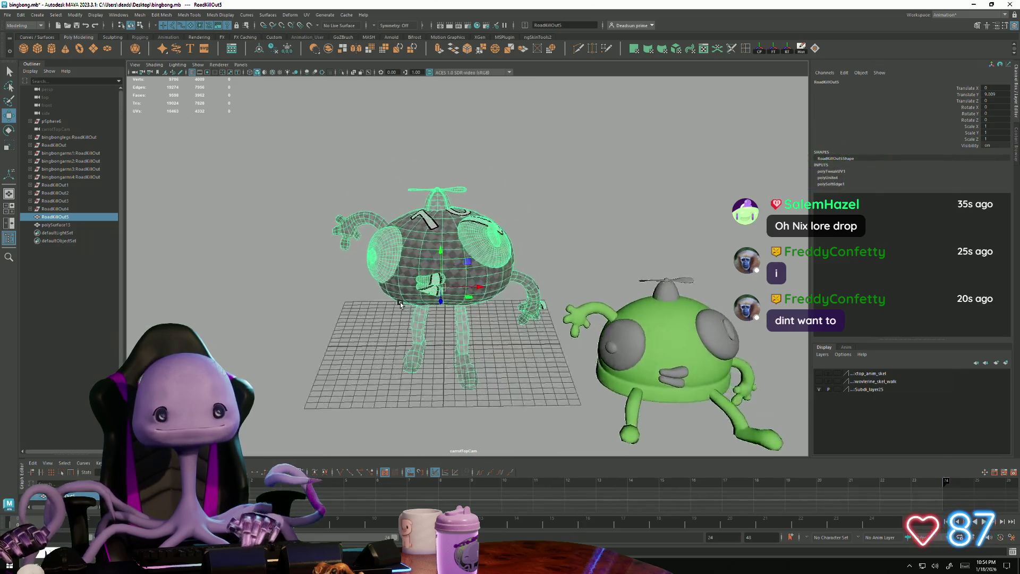
{"action": "mouse_move", "coordinate": [417, 301]}
{"action": "left_mouse_down", "text": "alt"}
{"action": "mouse_move", "coordinate": [355, 296]}
{"action": "mouse_move", "coordinate": [502, 204]}
{"action": "mouse_move", "coordinate": [483, 236]}
{"action": "left_mouse_up", "text": "alt"}
{"action": "scroll", "coordinate": [503, 204], "scroll_direction": "up", "scroll_amount": 5}
{"action": "mouse_move", "coordinate": [506, 193]}
{"action": "right_mouse_down"}
{"action": "mouse_move", "coordinate": [523, 195]}
{"action": "mouse_move", "coordinate": [470, 206]}
{"action": "right_mouse_up"}
{"action": "left_click", "coordinate": [551, 233]}
- Adjust the selected leg vertices while orbiting around the legs
{"action": "left_click", "coordinate": [415, 224], "text": "shift"}
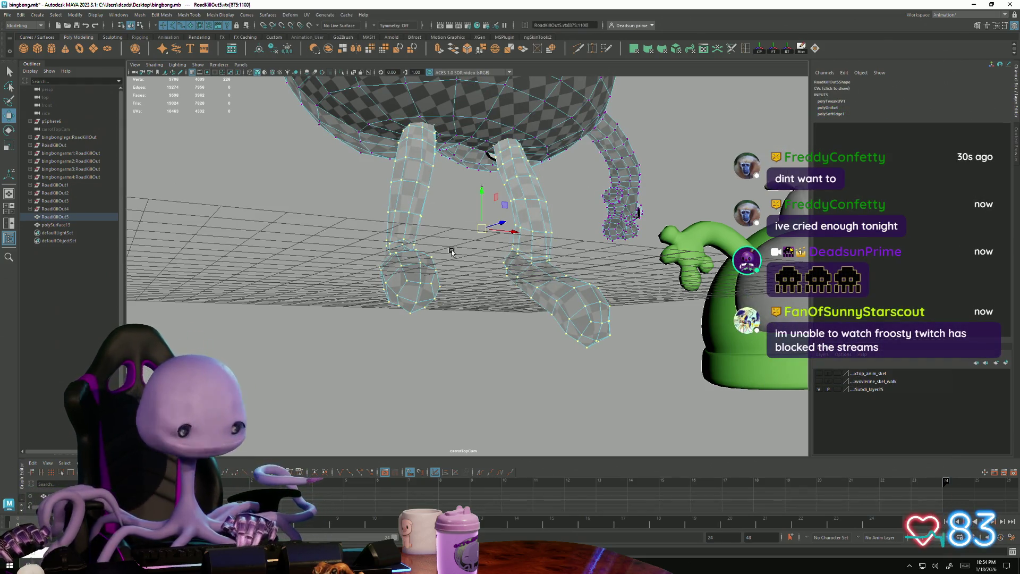
{"action": "mouse_move", "coordinate": [451, 253]}
{"action": "left_mouse_down", "text": "alt"}
{"action": "mouse_move", "coordinate": [550, 257]}
{"action": "mouse_move", "coordinate": [478, 263]}
{"action": "mouse_move", "coordinate": [412, 237]}
{"action": "left_mouse_up", "text": "alt"}
{"action": "key", "text": "ctrl+z"}
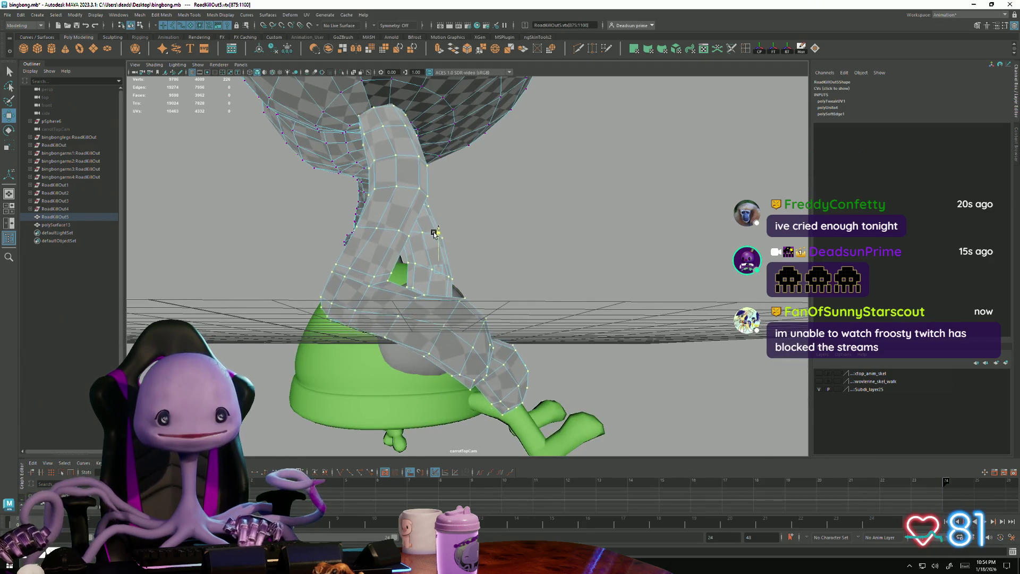
{"action": "key", "text": "ctrl+z"}
{"action": "key", "text": "ctrl+z"}
{"action": "key", "text": "ctrl+z"}
{"action": "mouse_move", "coordinate": [436, 238]}
{"action": "left_mouse_down", "text": "alt"}
{"action": "mouse_move", "coordinate": [684, 221]}
{"action": "mouse_move", "coordinate": [346, 235]}
{"action": "mouse_move", "coordinate": [337, 249]}
{"action": "left_mouse_up", "text": "alt"}
{"action": "scroll", "coordinate": [337, 249], "scroll_direction": "down", "scroll_amount": 5}
{"action": "scroll", "coordinate": [351, 240], "scroll_direction": "down", "scroll_amount": 5}
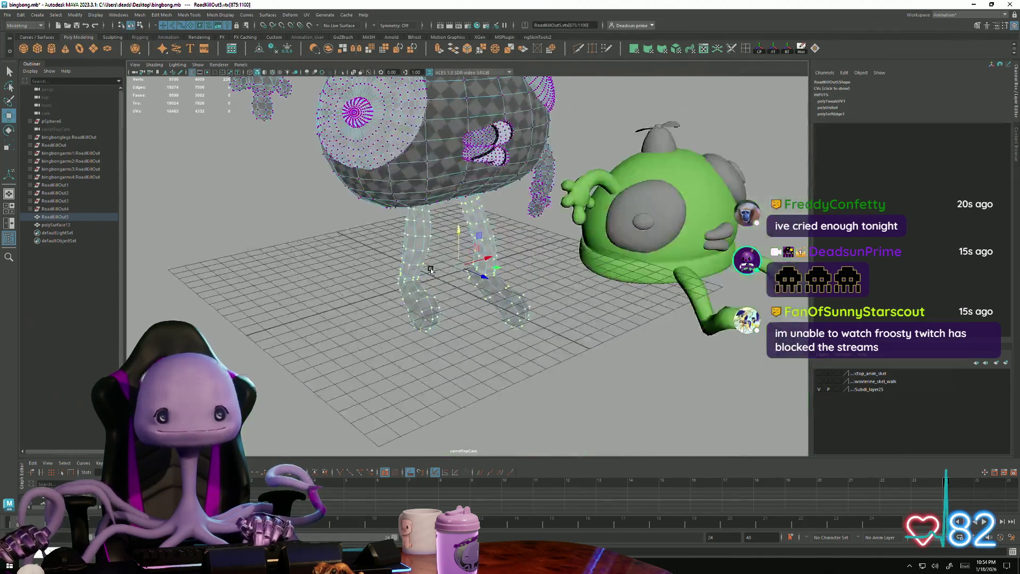
{"action": "scroll", "coordinate": [375, 223], "scroll_direction": "down", "scroll_amount": 3}
- Return to object mode with the selection cleared and orbit to a new view
{"action": "right_click", "coordinate": [384, 219]}
{"action": "left_click", "coordinate": [506, 165]}
{"action": "mouse_move", "coordinate": [506, 164]}
{"action": "left_mouse_down", "text": "alt"}
{"action": "mouse_move", "coordinate": [567, 193]}
{"action": "mouse_move", "coordinate": [371, 238]}
{"action": "mouse_move", "coordinate": [371, 205]}
{"action": "mouse_move", "coordinate": [350, 265]}
{"action": "left_mouse_up", "text": "alt"}
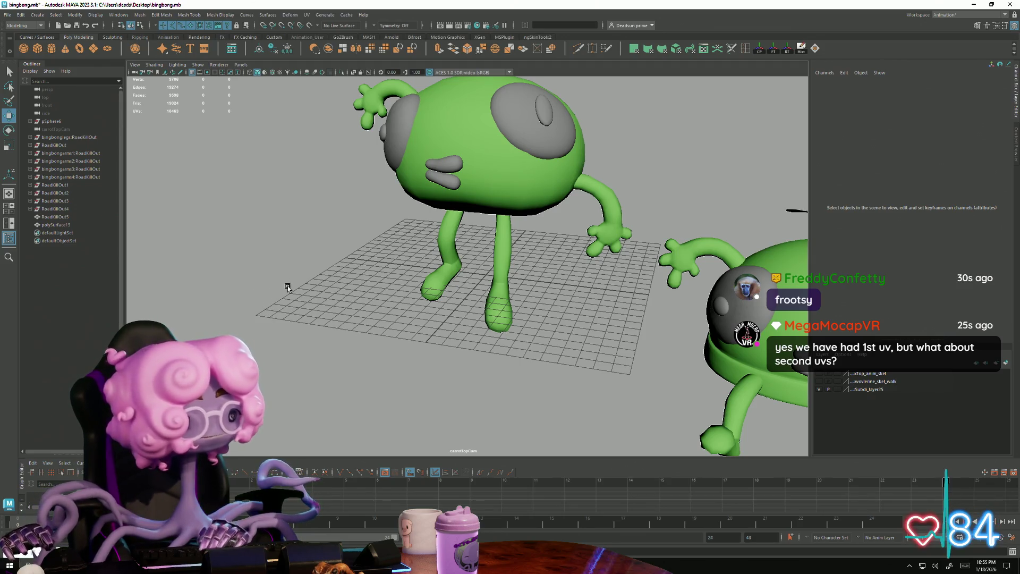
{"action": "mouse_move", "coordinate": [486, 325]}
{"action": "left_mouse_down", "text": "alt"}
{"action": "mouse_move", "coordinate": [594, 212]}
{"action": "mouse_move", "coordinate": [539, 278]}
{"action": "mouse_move", "coordinate": [456, 331]}
{"action": "mouse_move", "coordinate": [499, 323]}
{"action": "mouse_move", "coordinate": [395, 348]}
{"action": "mouse_move", "coordinate": [431, 337]}
{"action": "mouse_move", "coordinate": [414, 322]}
{"action": "mouse_move", "coordinate": [430, 351]}
{"action": "mouse_move", "coordinate": [400, 306]}
{"action": "mouse_move", "coordinate": [404, 317]}
{"action": "mouse_move", "coordinate": [423, 315]}
{"action": "mouse_move", "coordinate": [424, 279]}
{"action": "mouse_move", "coordinate": [405, 266]}
{"action": "mouse_move", "coordinate": [407, 311]}
{"action": "mouse_move", "coordinate": [350, 314]}
{"action": "left_mouse_up", "text": "alt"}
{"action": "left_click_drag", "start_coordinate": [375, 367], "coordinate": [473, 378], "text": "alt"}
{"action": "mouse_move", "coordinate": [410, 302]}
{"action": "left_mouse_down", "text": "alt"}
{"action": "mouse_move", "coordinate": [465, 390]}
{"action": "mouse_move", "coordinate": [391, 359]}
{"action": "mouse_move", "coordinate": [478, 414]}
{"action": "mouse_move", "coordinate": [433, 376]}
{"action": "mouse_move", "coordinate": [424, 336]}
{"action": "left_mouse_up", "text": "alt"}
{"action": "left_click", "coordinate": [413, 184]}
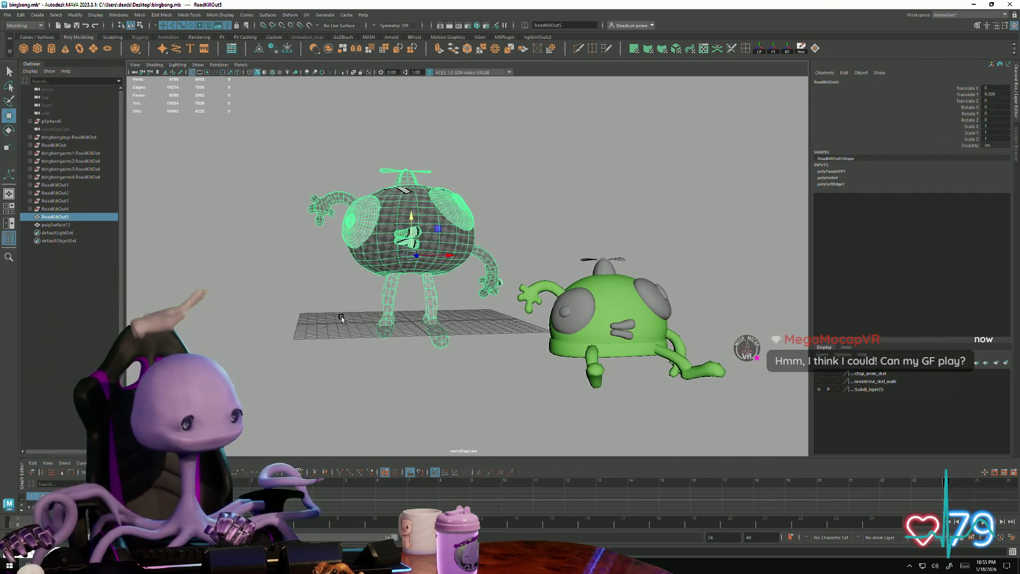
{"action": "key", "text": "alt+v"}
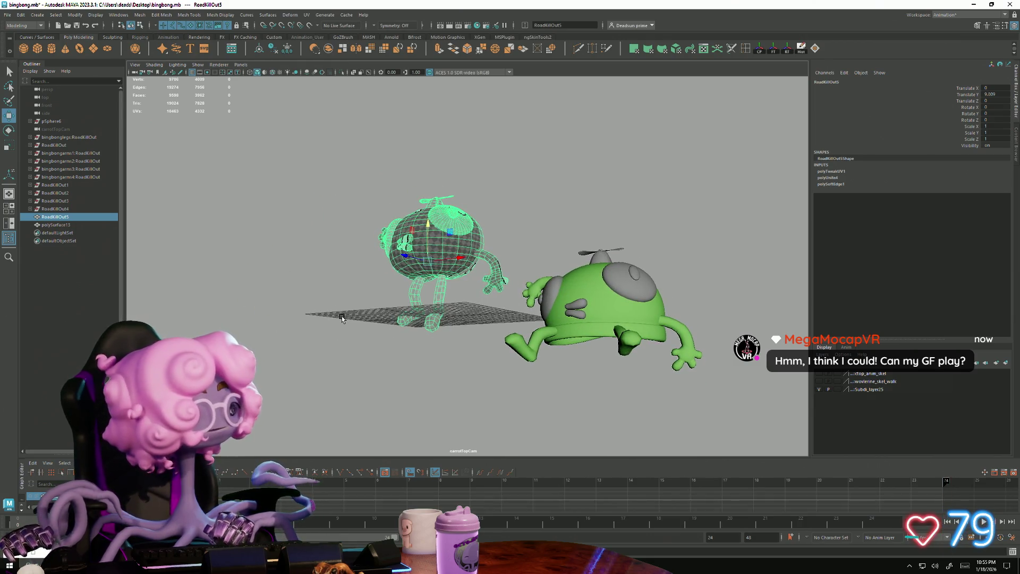
- Save the Maya scene via File > Save Scene
{"action": "left_click", "coordinate": [7, 15]}
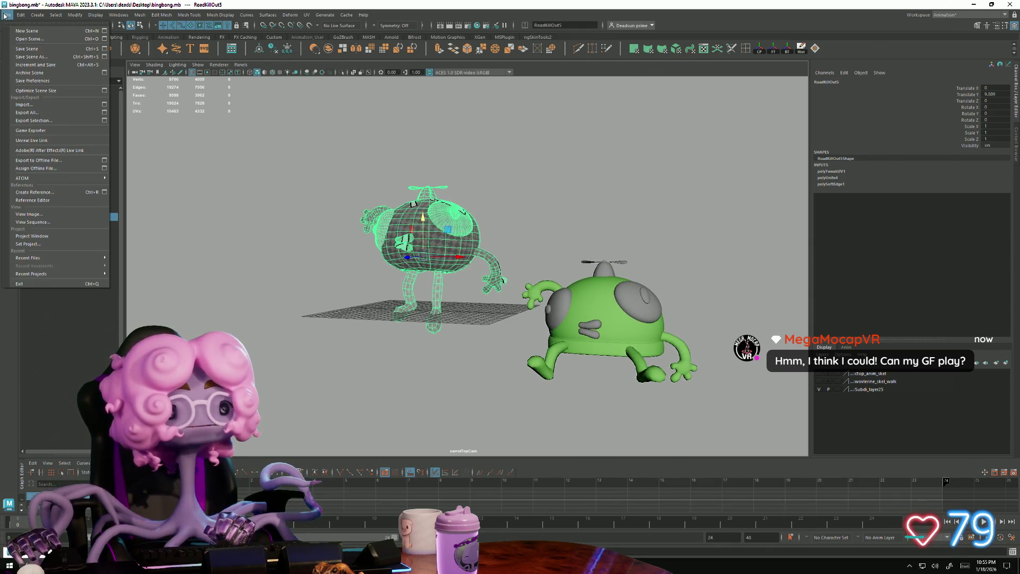
{"action": "left_click", "coordinate": [24, 49]}
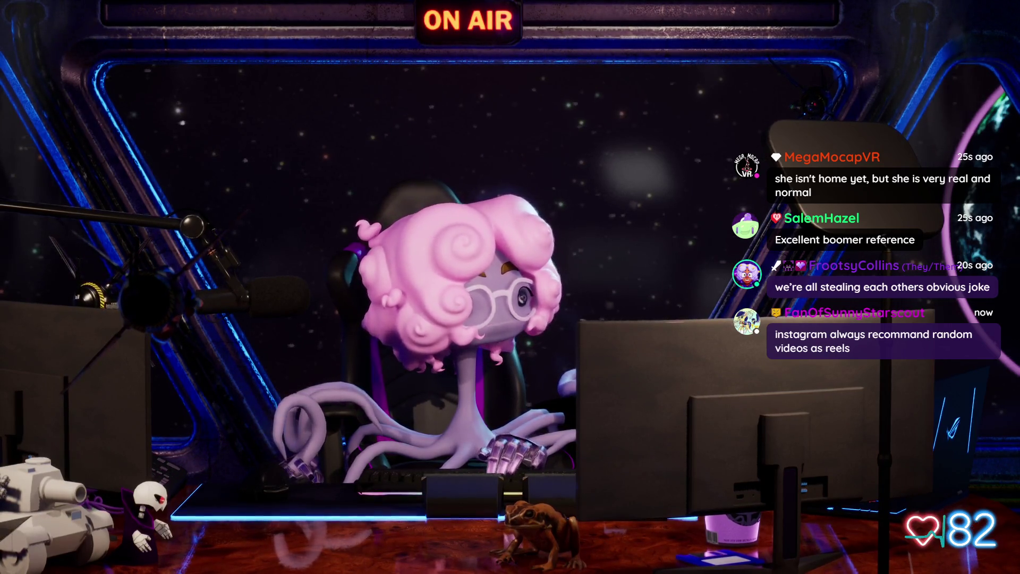
- Alt+Tab away from Maya to the stream scene window
{"action": "key", "text": "alt+Tab"}
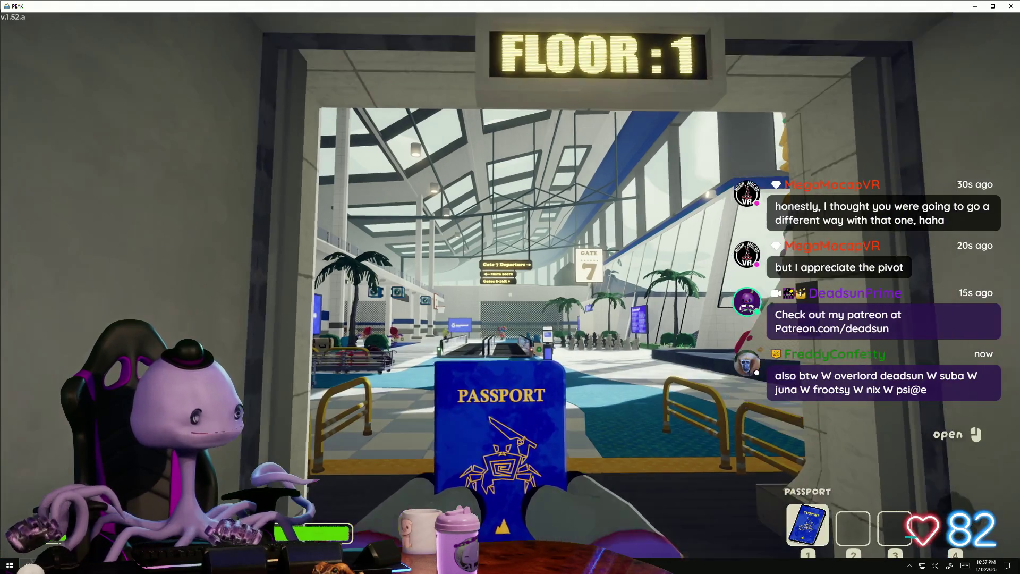
- Walk from the elevator into the airport hall, stow the passport, and bring up the pause menu
{"action": "key", "text": "w"}
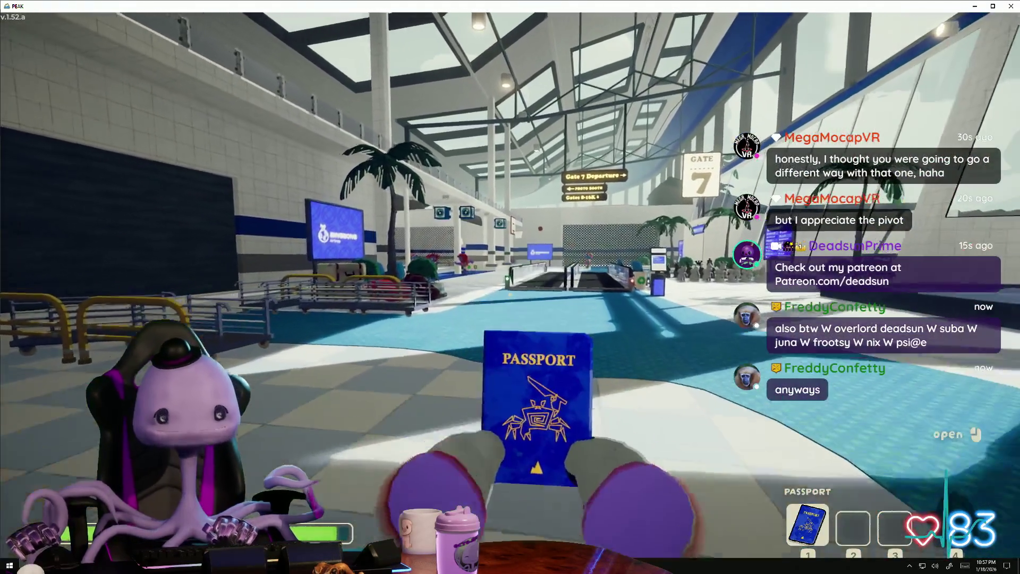
{"action": "key", "text": "w"}
{"action": "key", "text": "1"}
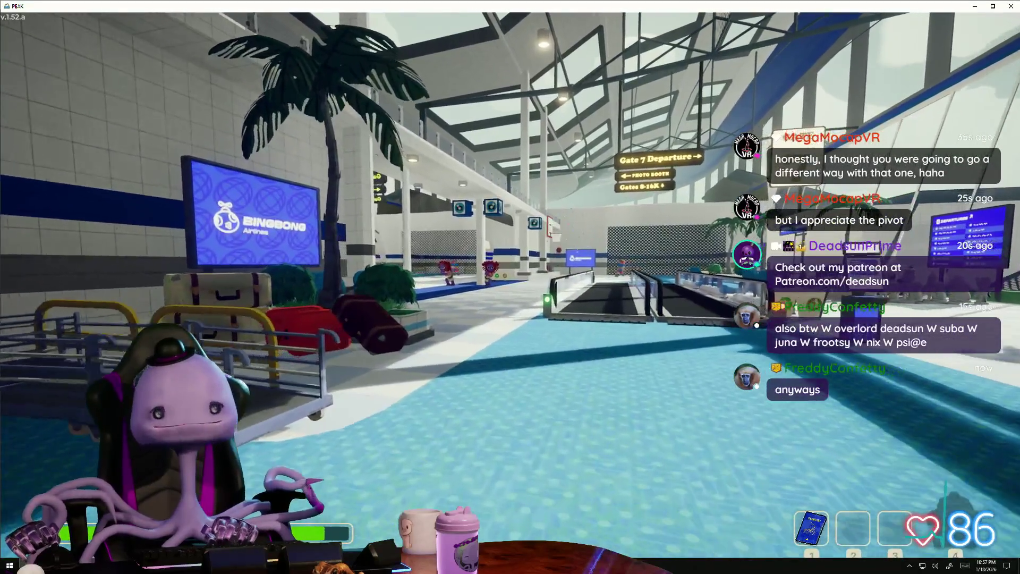
{"action": "key", "text": "Escape"}
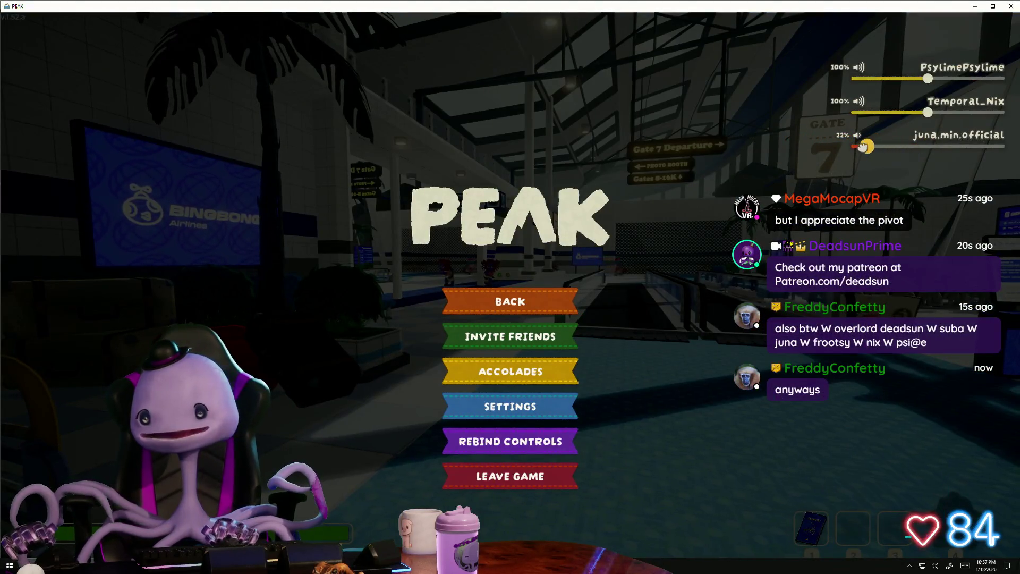